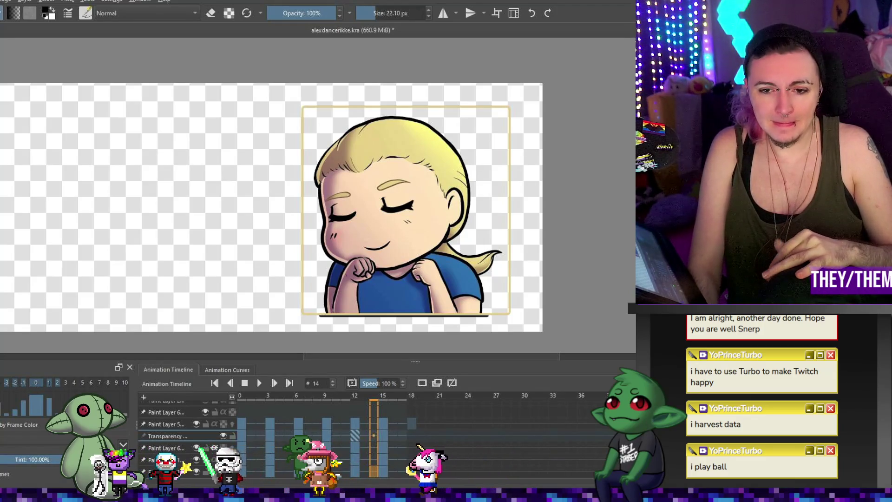
# Play the sway animation, stop it at frame 11, and box-select the right eyebrow.
pyautogui.click(261, 383)
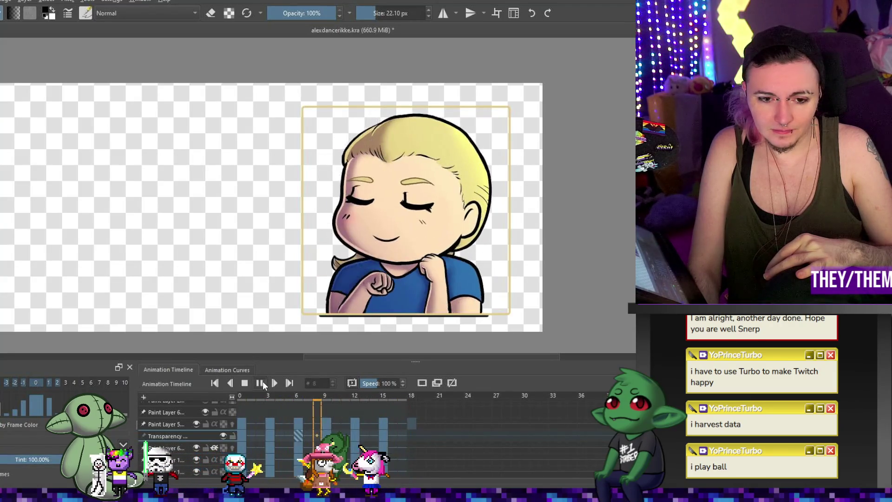
pyautogui.click(261, 382)
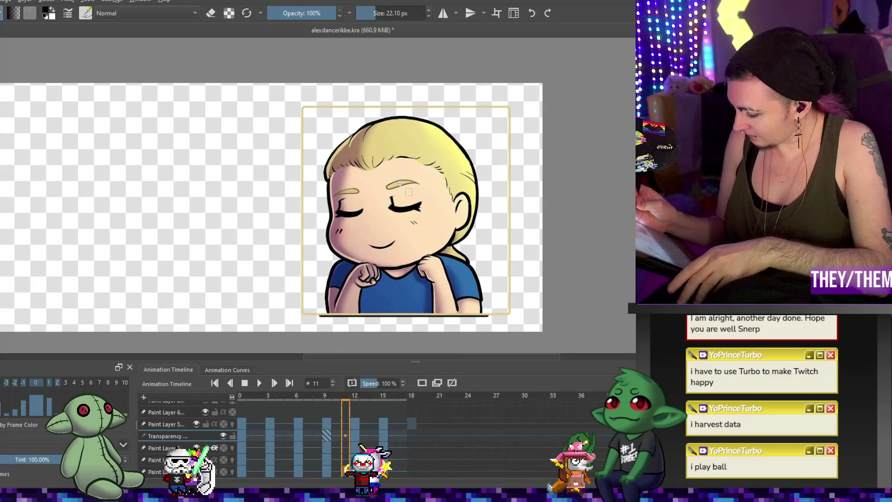
pyautogui.moveTo(383, 171); pyautogui.dragTo(424, 193)
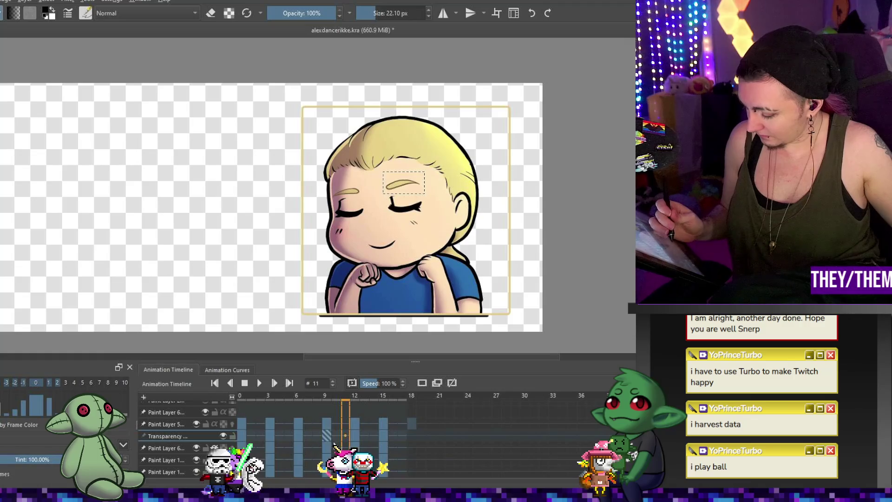
# Shift and tilt the right eyebrow into place on the frame 9 keyframe.
pyautogui.hotkey('shift', 'Delete')
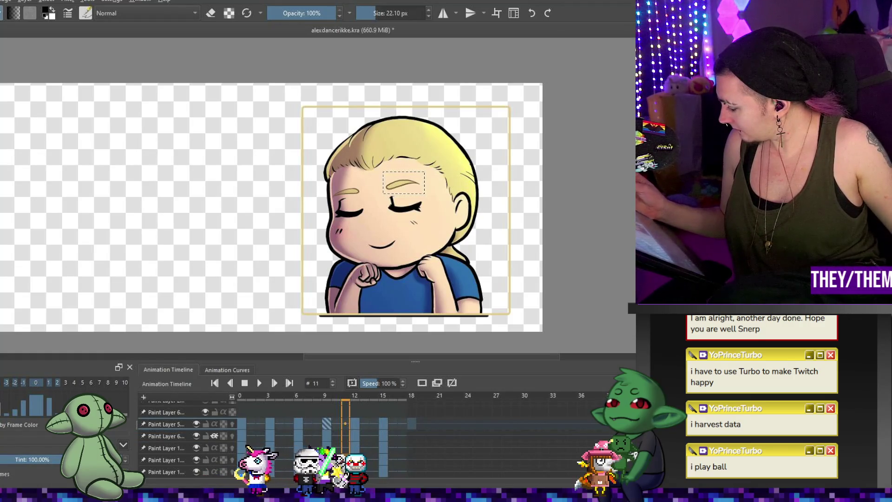
pyautogui.hotkey('ctrl', 'g')
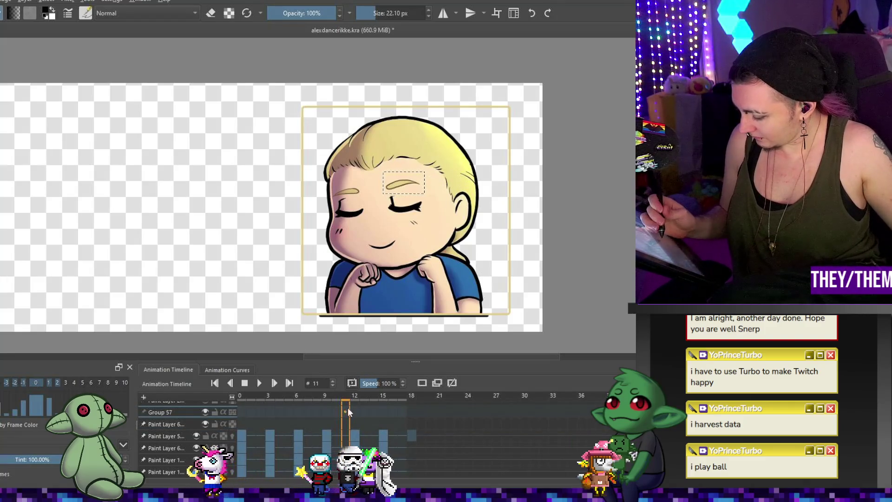
pyautogui.click(327, 411)
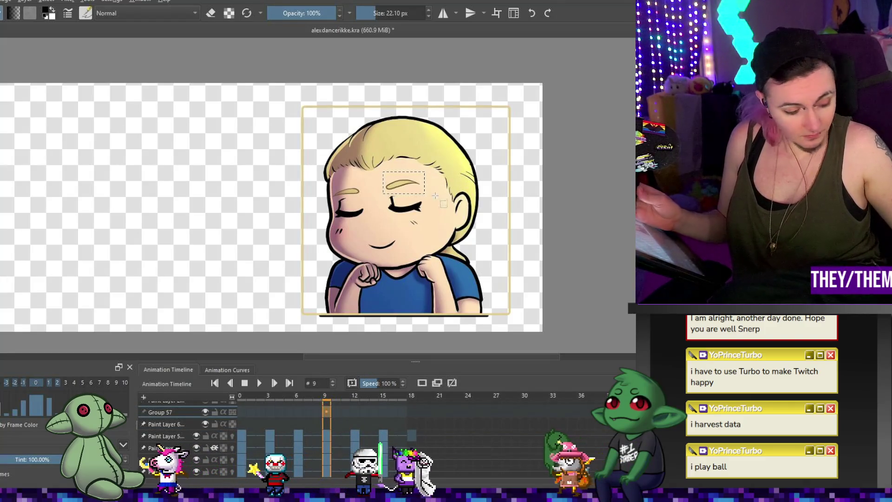
pyautogui.hotkey('ctrl', 't')
pyautogui.moveTo(416, 178); pyautogui.dragTo(429, 179)
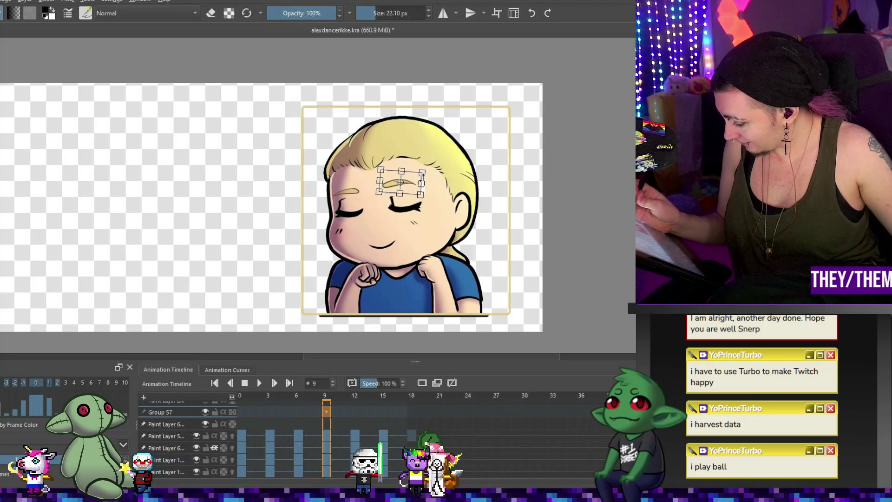
pyautogui.press('Return')
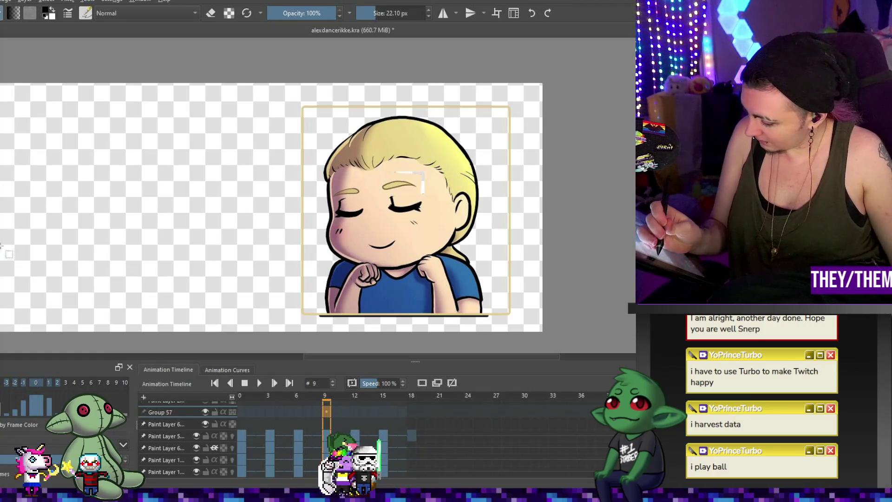
# Select and transform the eyebrow on frame 6, then apply an adjustment on frame 3.
pyautogui.click(297, 410)
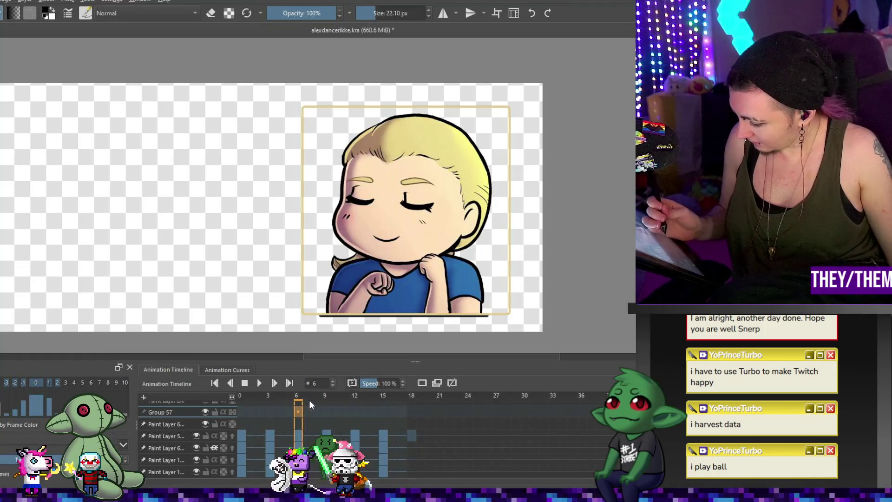
pyautogui.moveTo(396, 171); pyautogui.dragTo(438, 187)
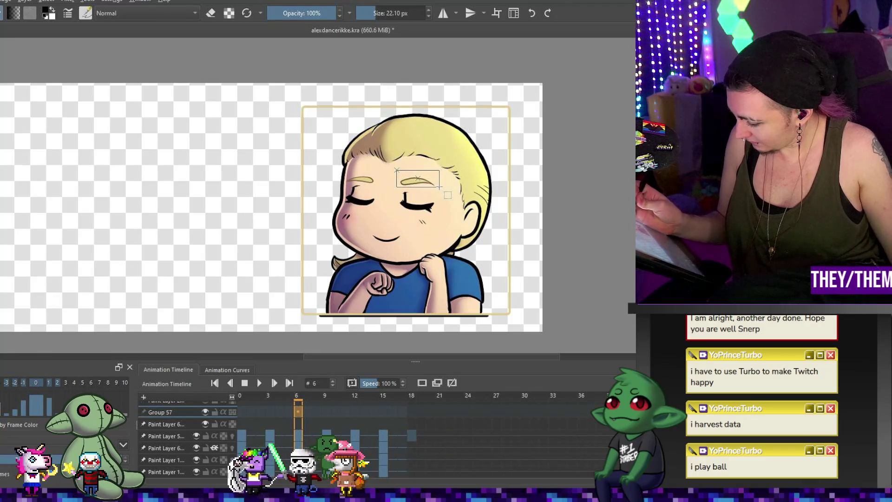
pyautogui.hotkey('ctrl', 't')
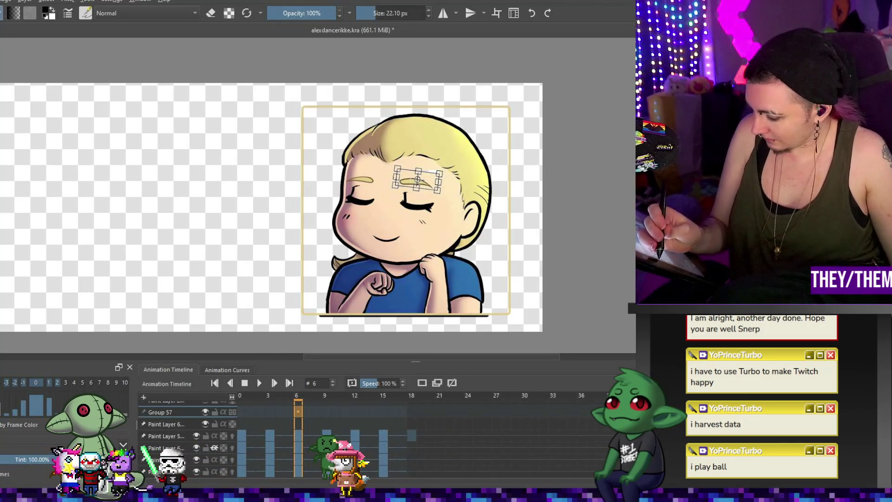
pyautogui.click(271, 412)
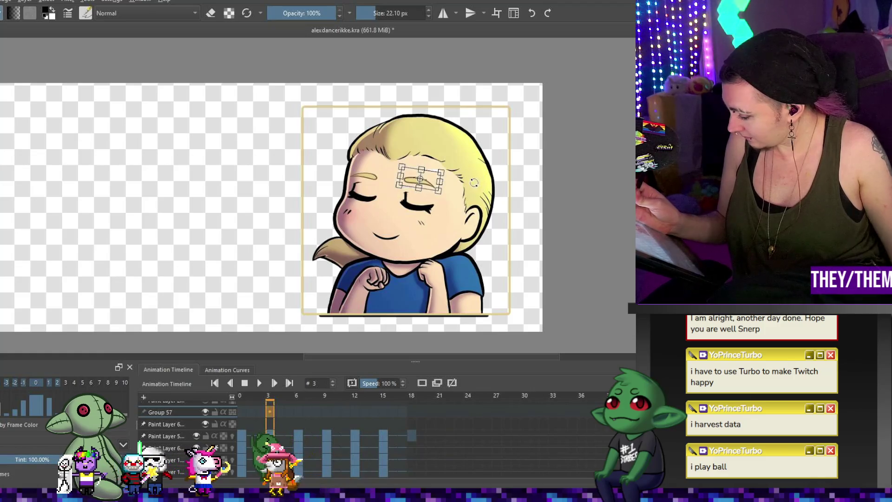
pyautogui.press('Return')
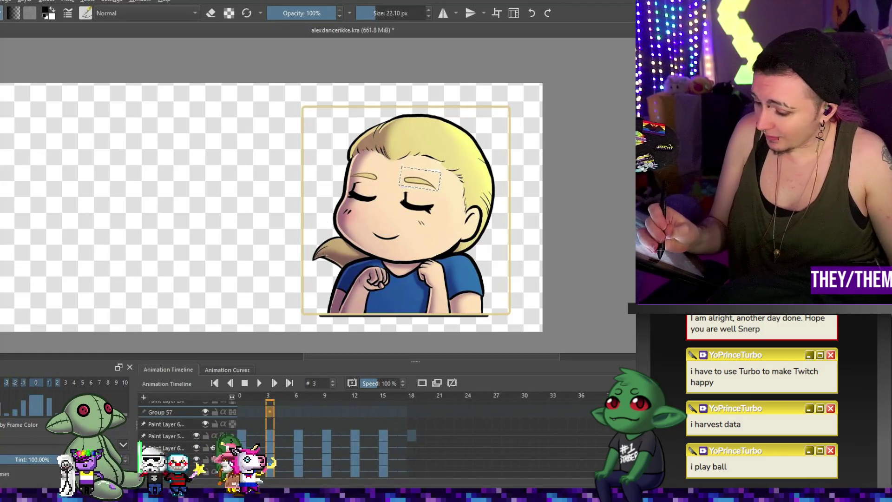
# Transform the eyebrow on frame 0, then box-select and deselect the eyebrow on frame 15.
pyautogui.click(241, 412)
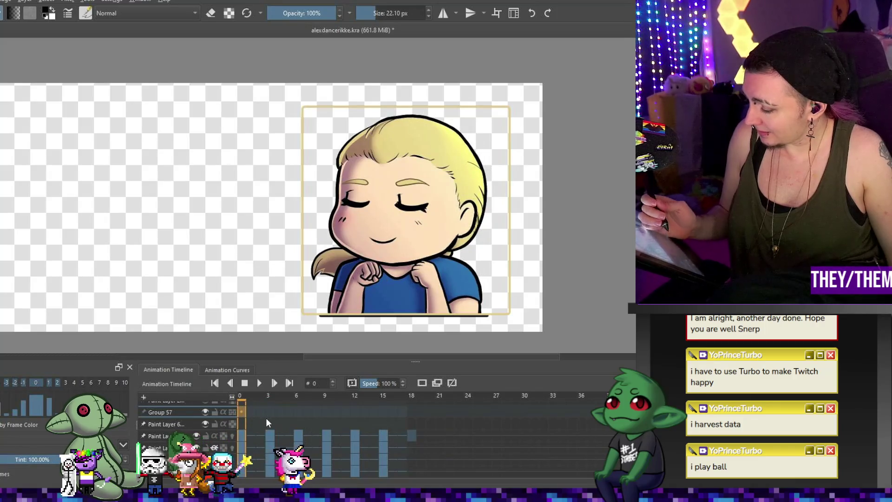
pyautogui.hotkey('ctrl', 't')
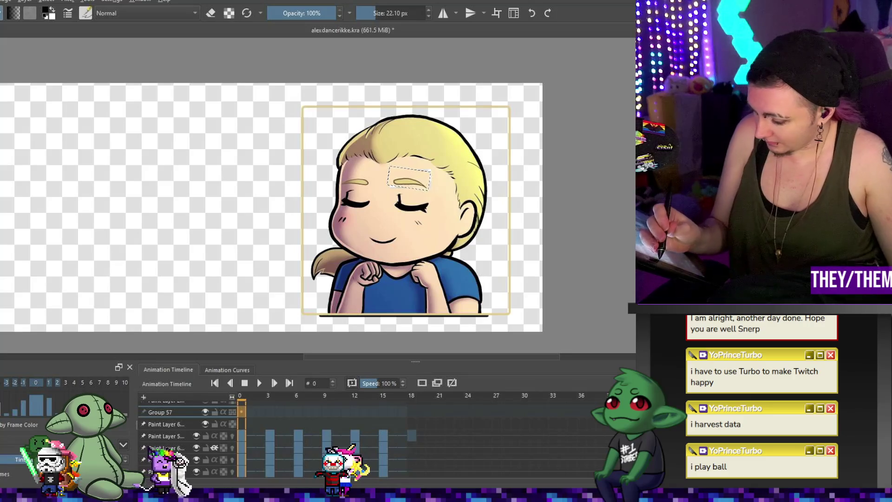
pyautogui.click(383, 411)
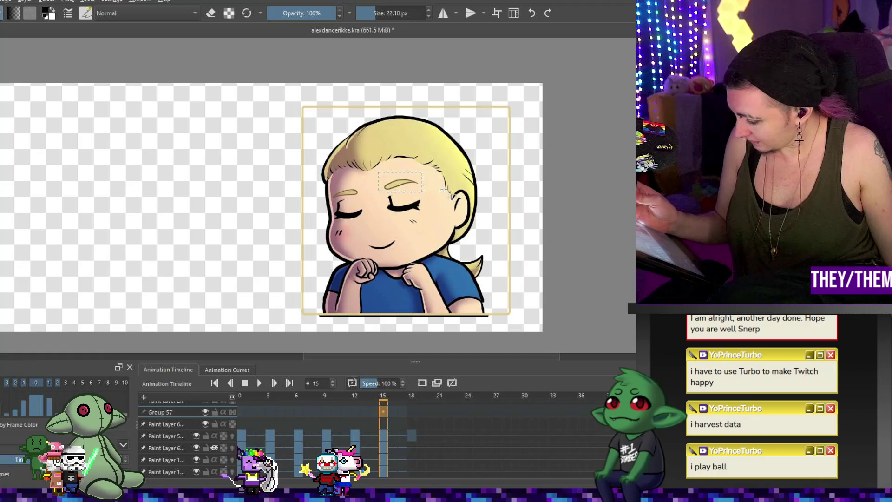
pyautogui.moveTo(376, 170); pyautogui.dragTo(424, 193)
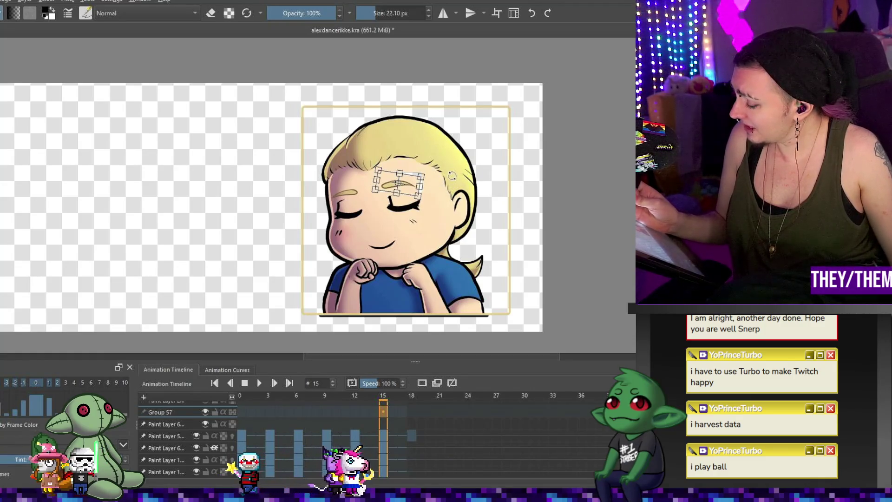
pyautogui.hotkey('ctrl', 'shift', 'a')
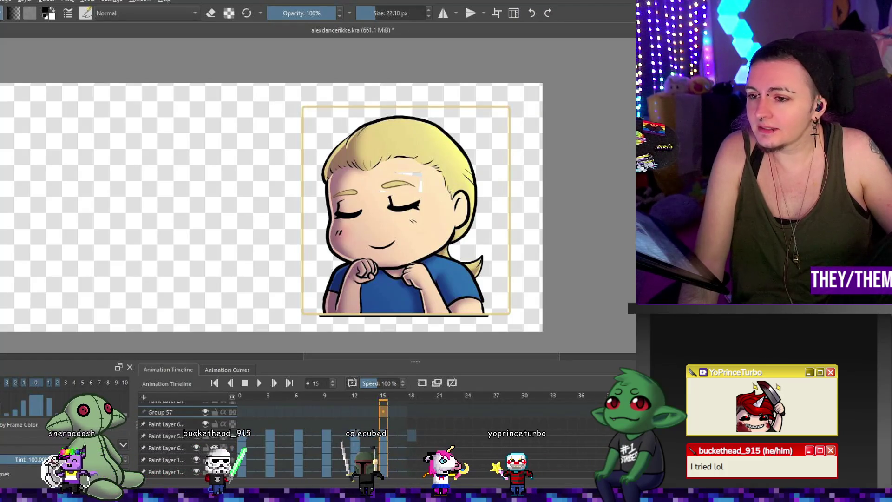
# Enlarge the brush to about 98 px and erase stray marks beside the right eyebrow on frame 0.
pyautogui.scroll(-2, 186, 437)
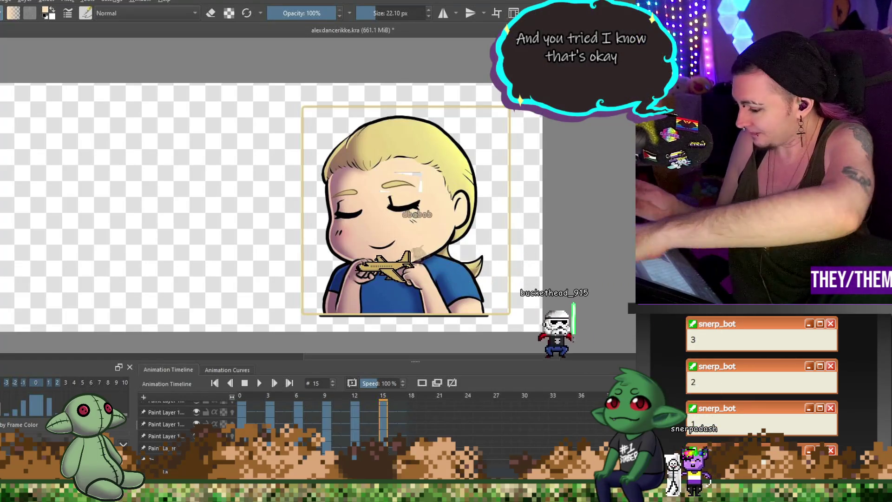
pyautogui.moveTo(399, 174); pyautogui.dragTo(411, 175)
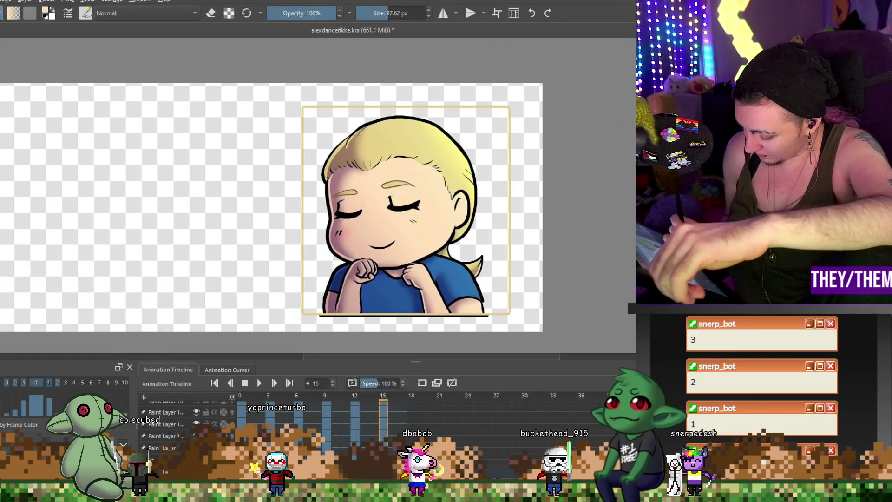
pyautogui.click(241, 407)
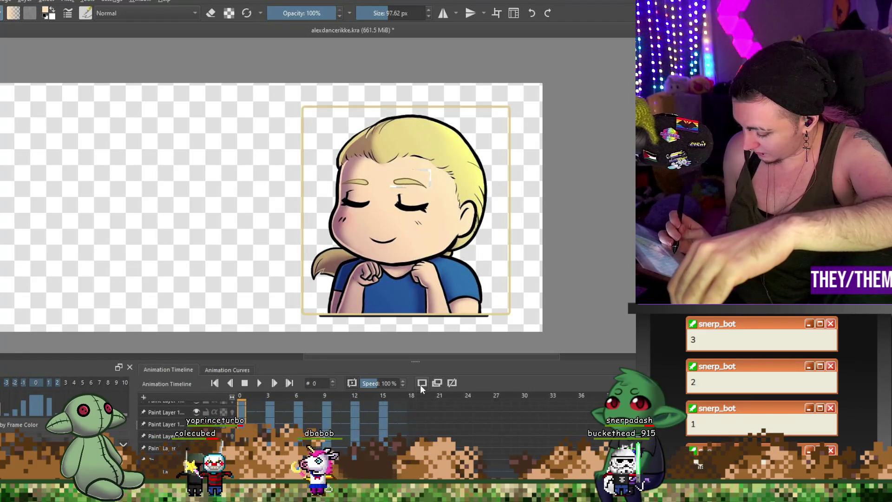
pyautogui.moveTo(393, 185); pyautogui.dragTo(434, 183)
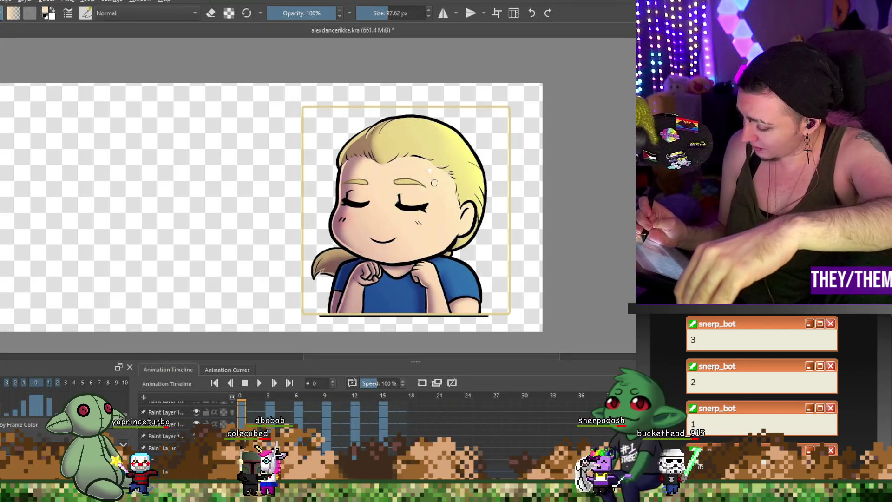
# Touch up the right eyebrow on frame 3 and paint over the stray marks on frame 6.
pyautogui.press('.')
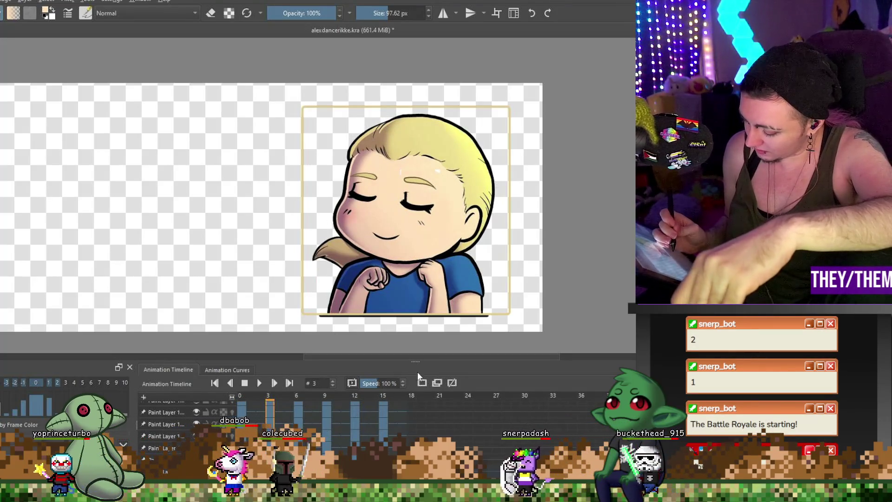
pyautogui.moveTo(400, 172); pyautogui.dragTo(439, 172)
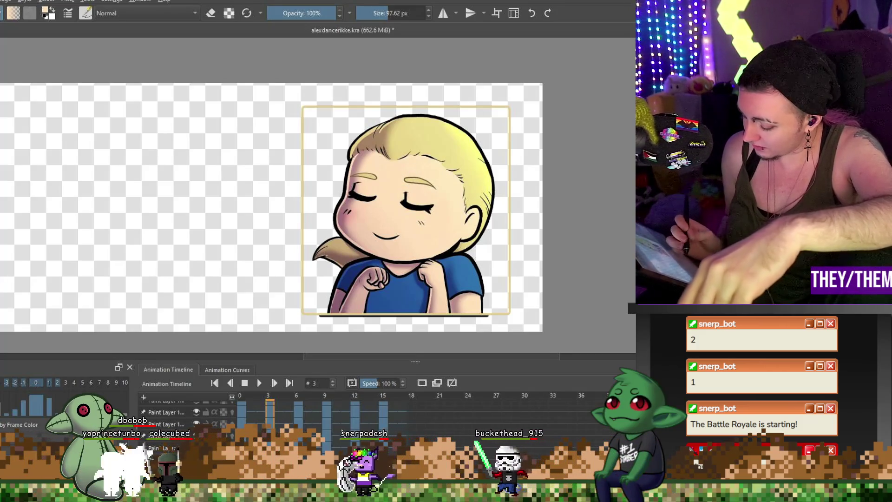
pyautogui.press('.')
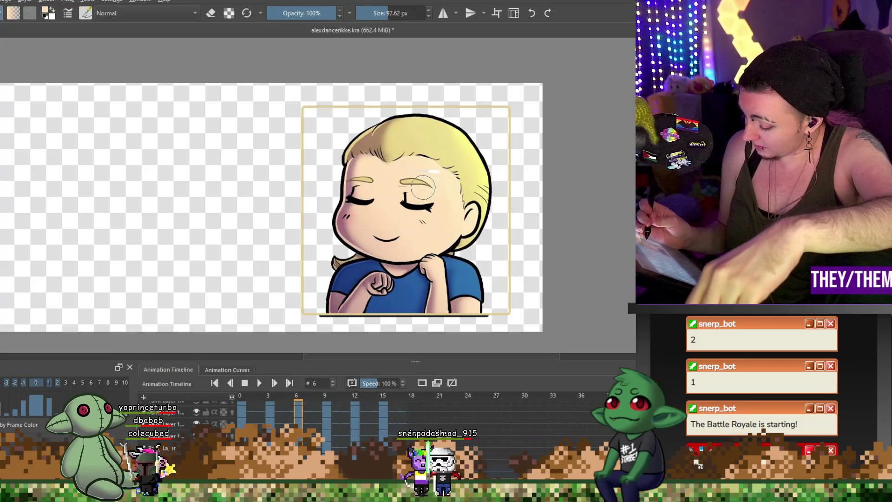
pyautogui.moveTo(432, 186); pyautogui.dragTo(435, 175)
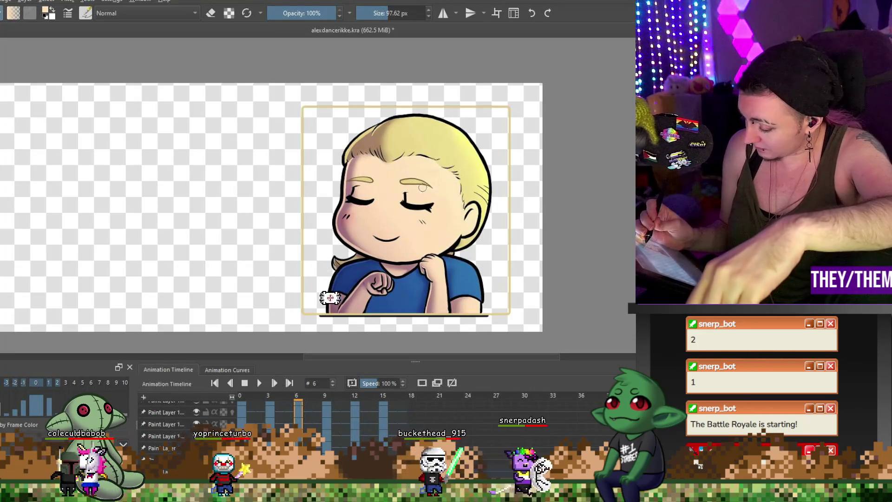
# Check frames 9 and 12, then save the animation file.
pyautogui.press('.')
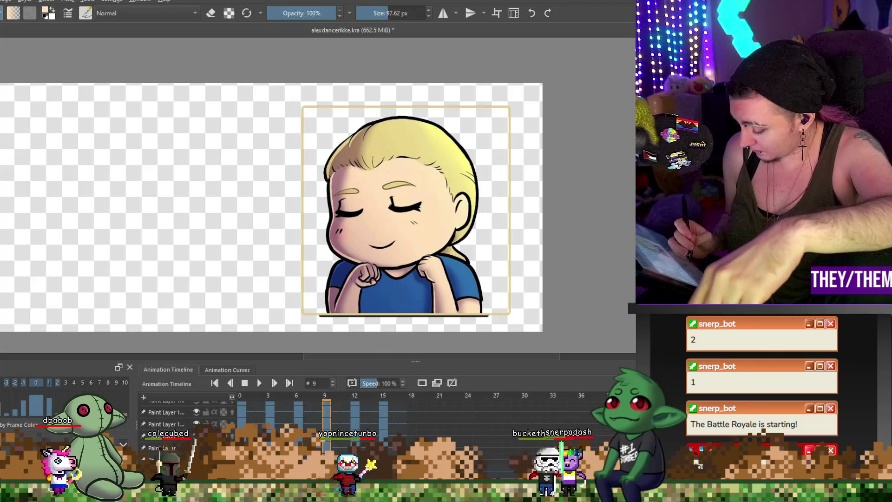
pyautogui.press('.')
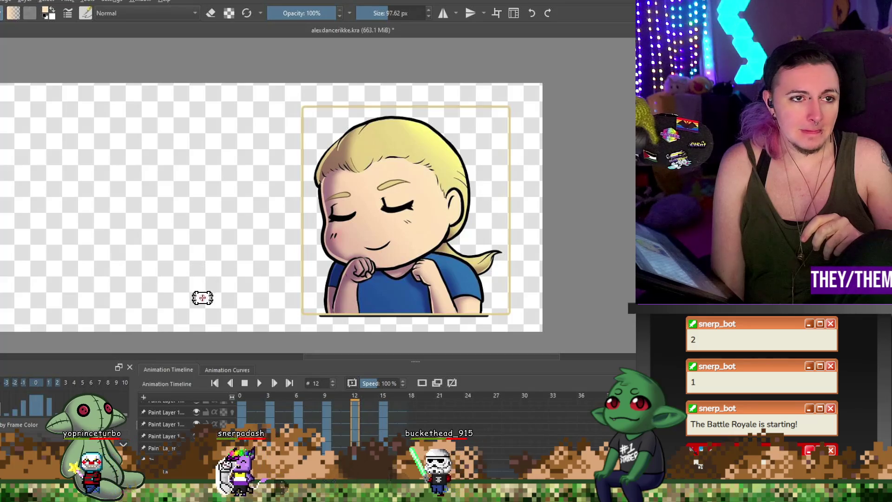
pyautogui.hotkey('ctrl', 's')
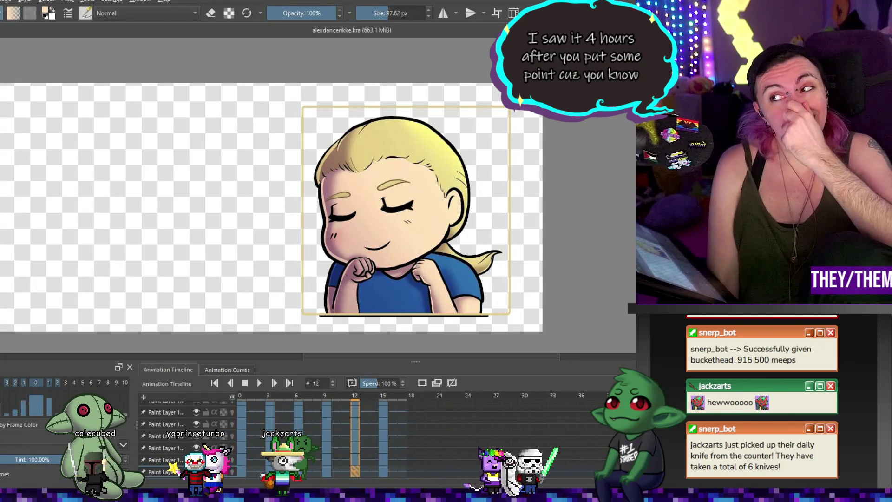
pyautogui.press('-')
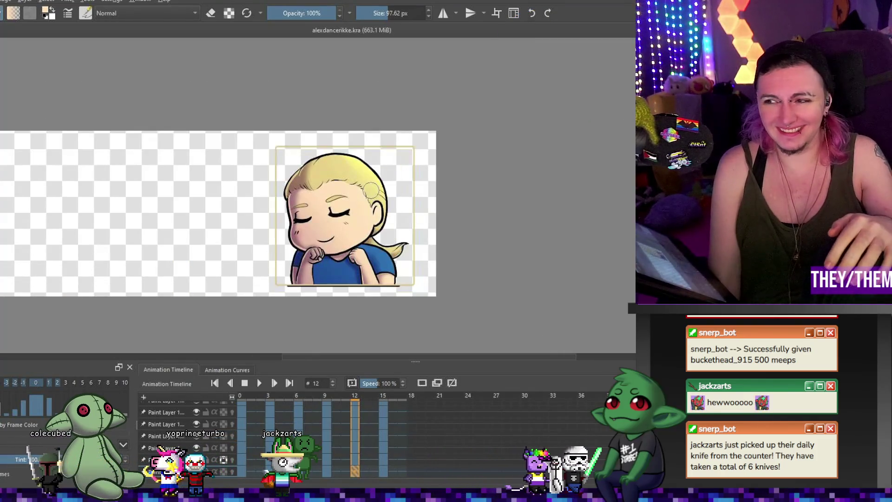
# Play the sway animation, stop it, and move to the frame 15 keyframe.
pyautogui.scroll(3, 371, 188)
pyautogui.scroll(-3, 289, 201)
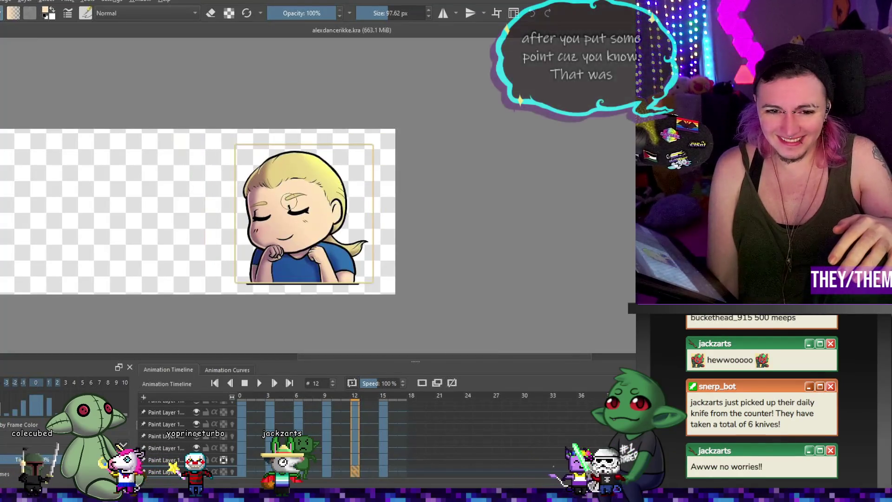
pyautogui.scroll(1, 289, 201)
pyautogui.press('space')
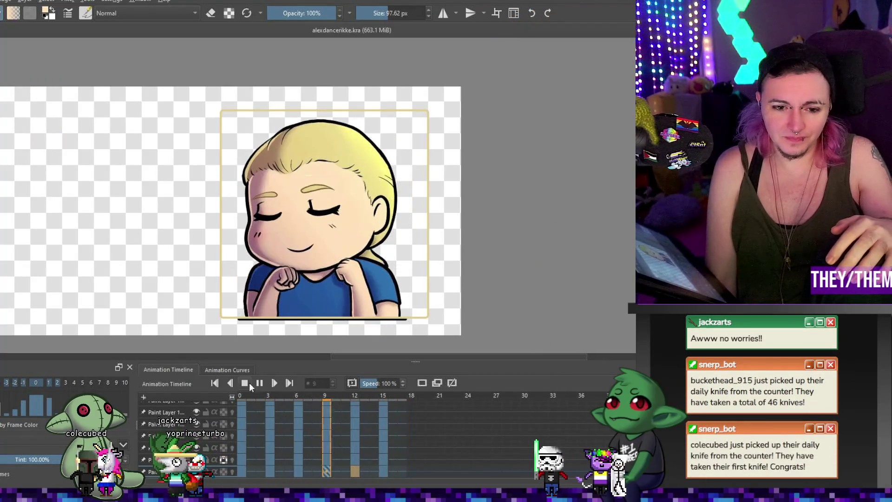
pyautogui.click(257, 382)
pyautogui.click(382, 474)
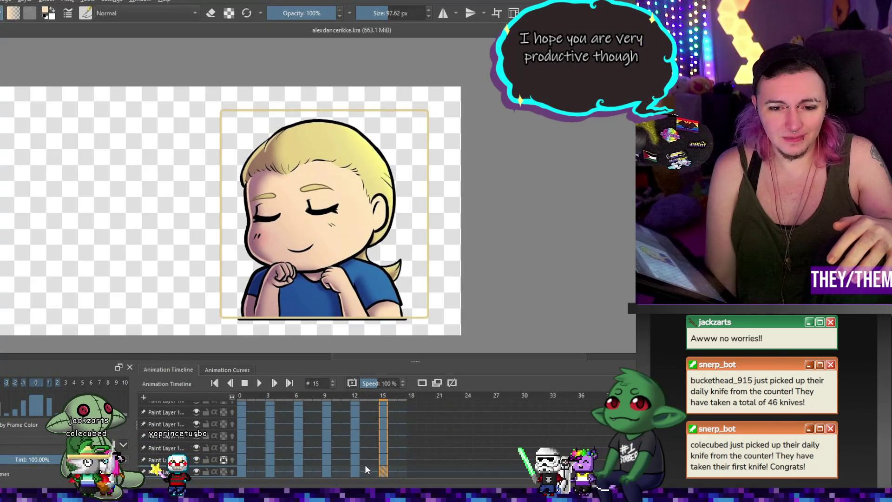
pyautogui.scroll(3, 195, 437)
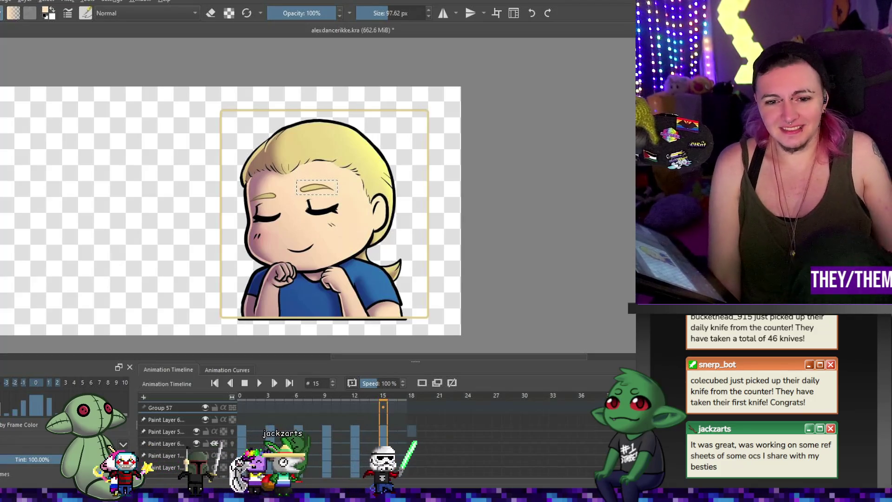
pyautogui.scroll(2, 199, 192)
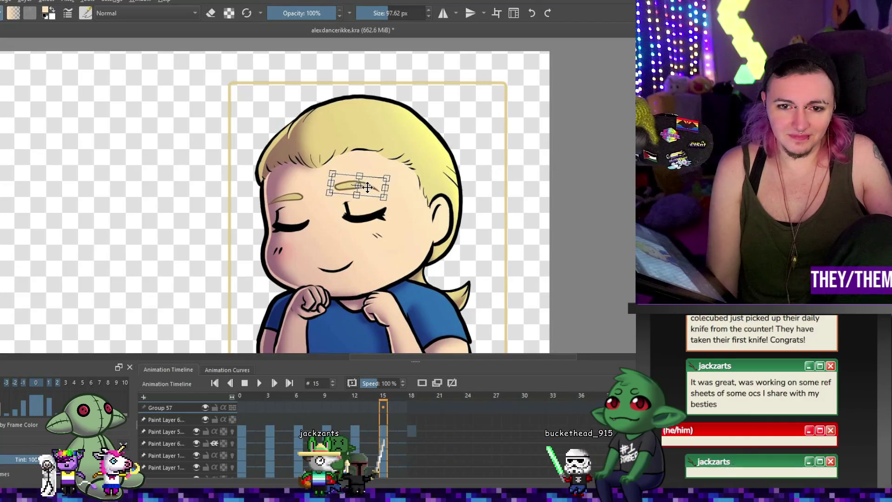
# Nudge the frame 15 right eyebrow slightly down and right, apply it, and zoom out.
pyautogui.moveTo(368, 183); pyautogui.dragTo(368, 189)
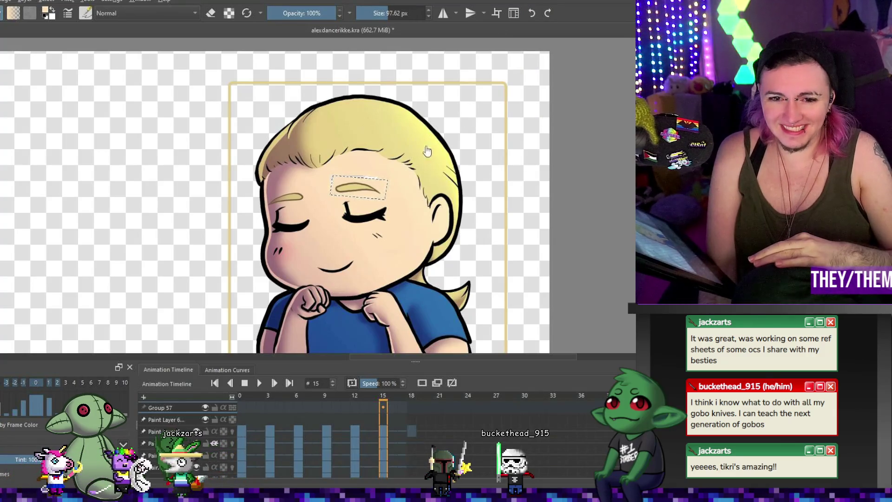
pyautogui.hotkey('ctrl', 't')
pyautogui.moveTo(369, 187); pyautogui.dragTo(368, 186)
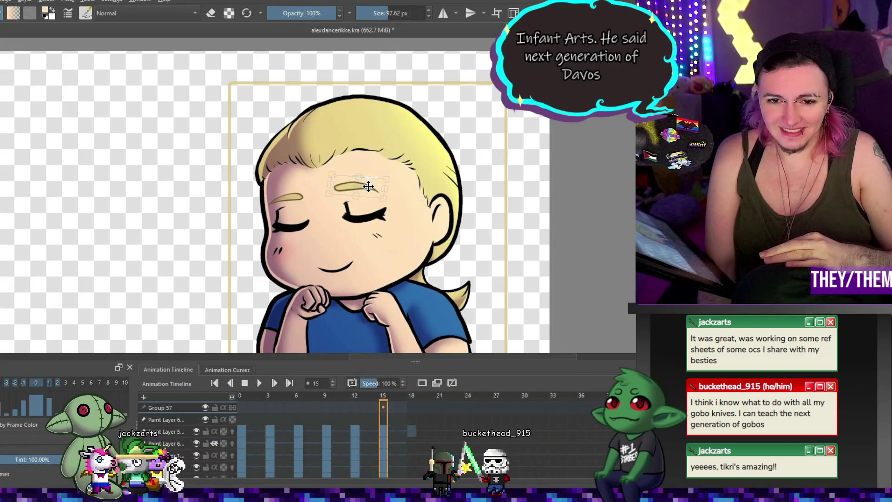
pyautogui.scroll(3, 369, 186)
pyautogui.press('Return')
pyautogui.scroll(-2, 410, 185)
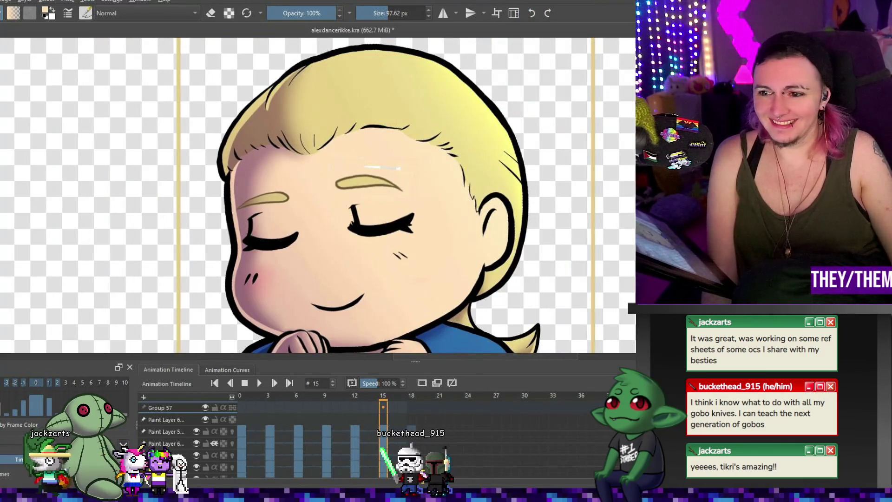
pyautogui.scroll(-3, 186, 437)
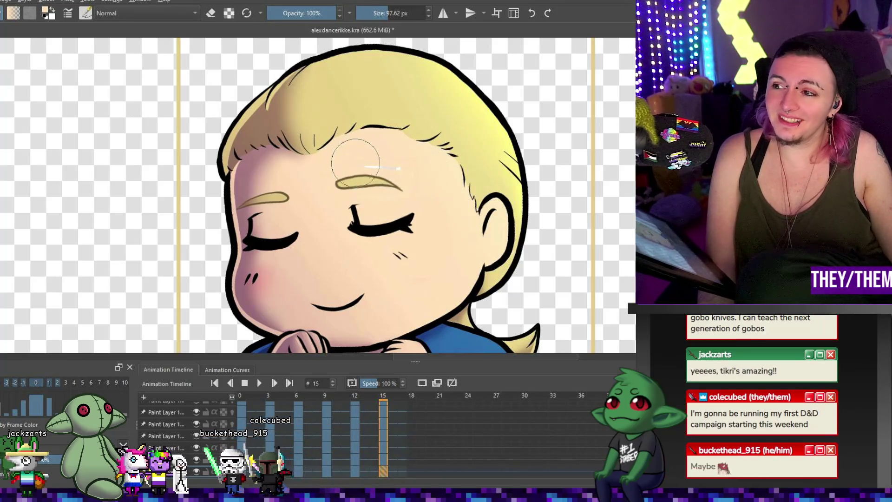
pyautogui.press('-')
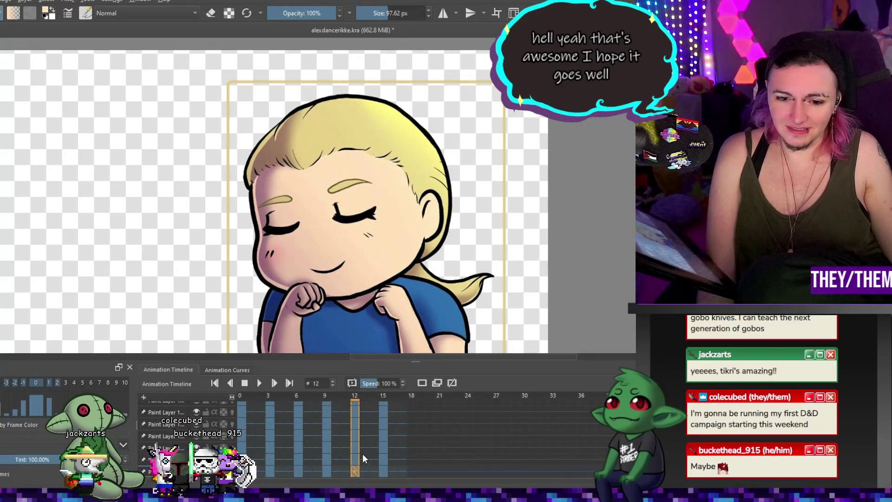
# Compare frames 9 and 12, then shift the frame 12 eyebrow slightly left and deselect it.
pyautogui.click(327, 472)
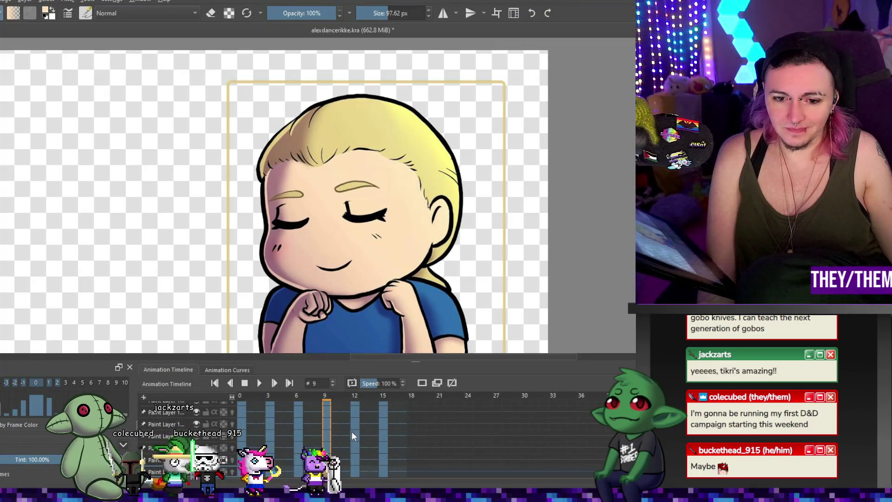
pyautogui.click(355, 472)
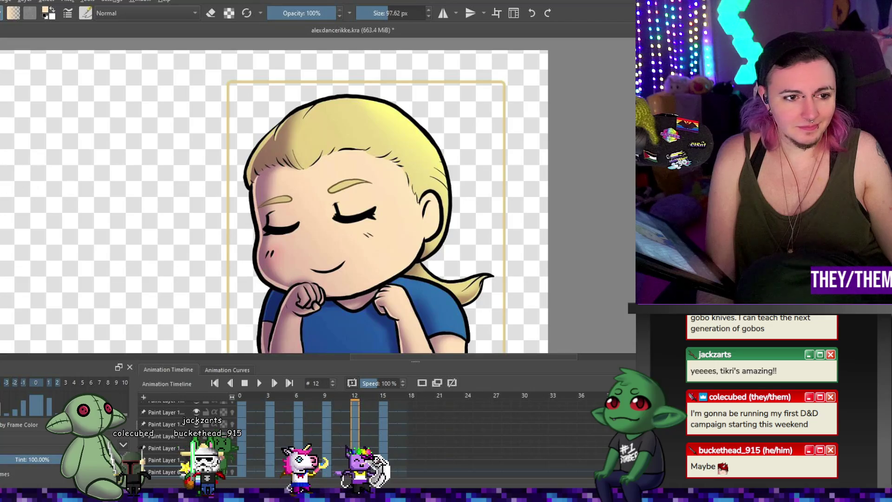
pyautogui.scroll(2, 186, 436)
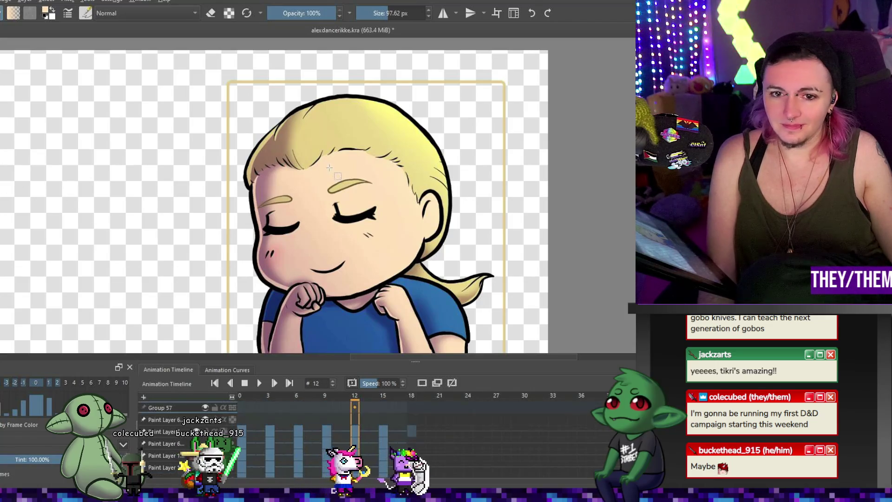
pyautogui.click(322, 198)
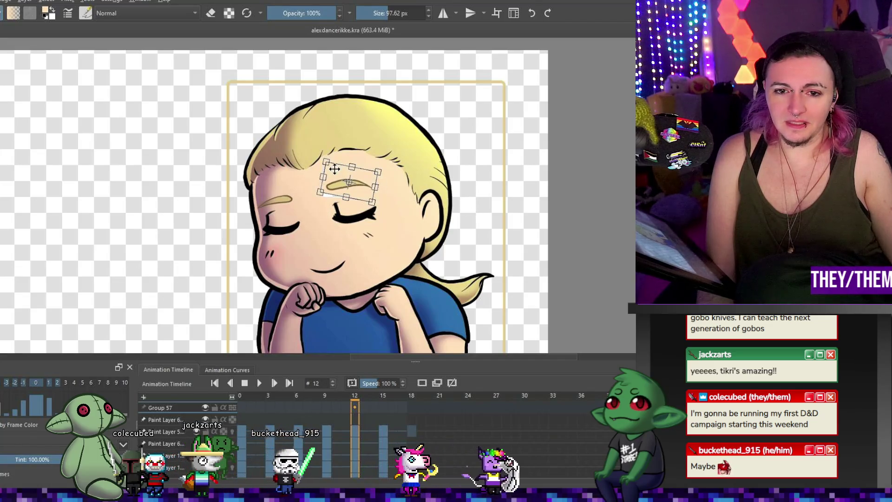
pyautogui.moveTo(362, 178); pyautogui.dragTo(355, 180)
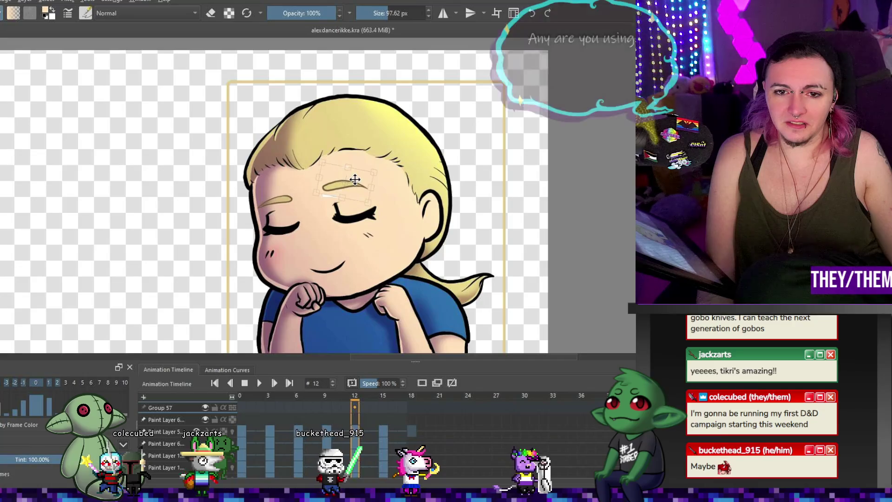
pyautogui.press('Return')
pyautogui.hotkey('ctrl', 'shift', 'a')
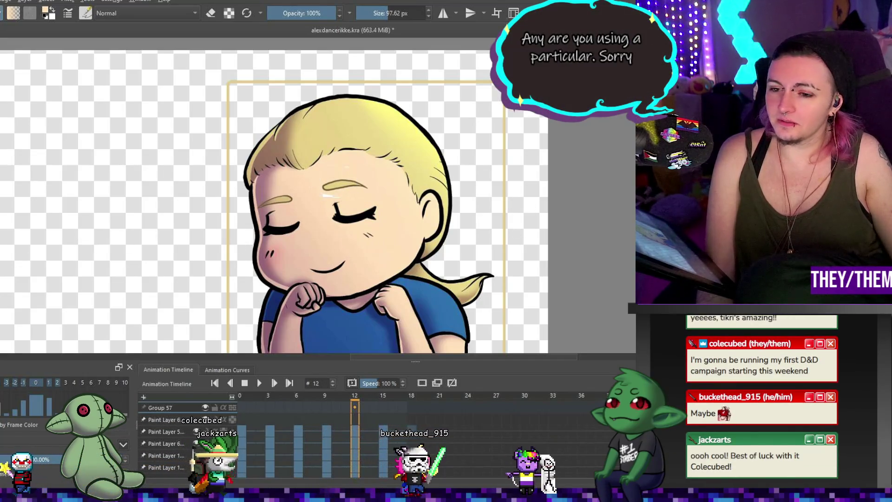
pyautogui.press('pagedown')
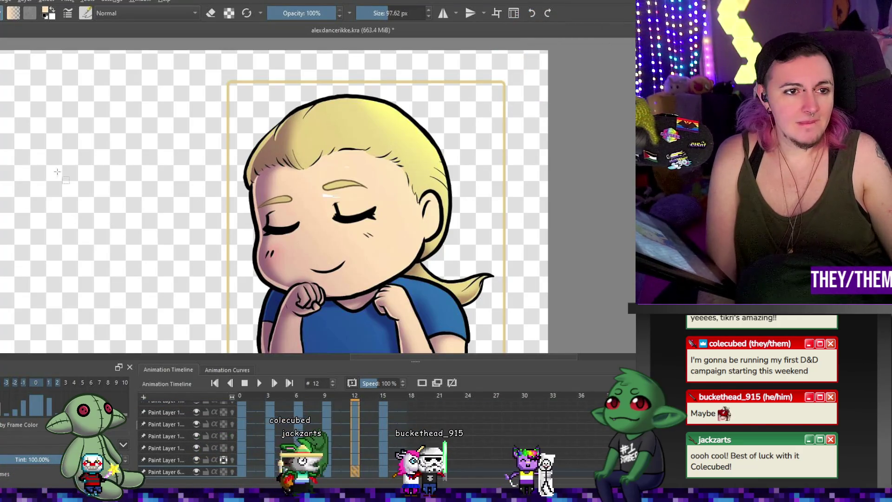
pyautogui.press('b')
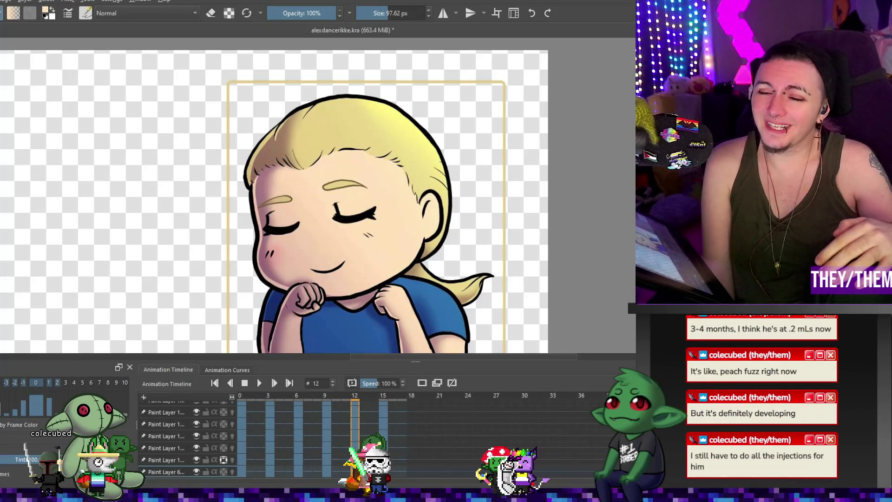
# Zoom out with the minus key to see the whole emote frame.
pyautogui.press('-')
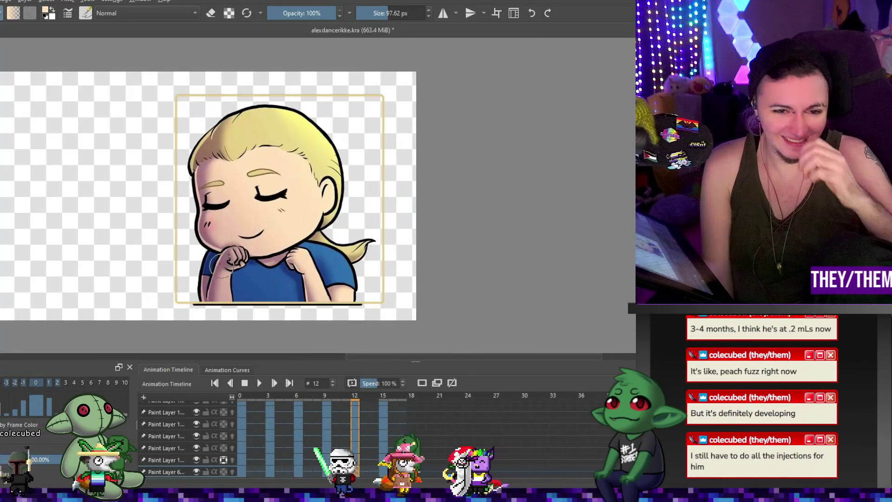
# Stop playback and step through the frame 3 and frame 6 keyframes.
pyautogui.click(245, 383)
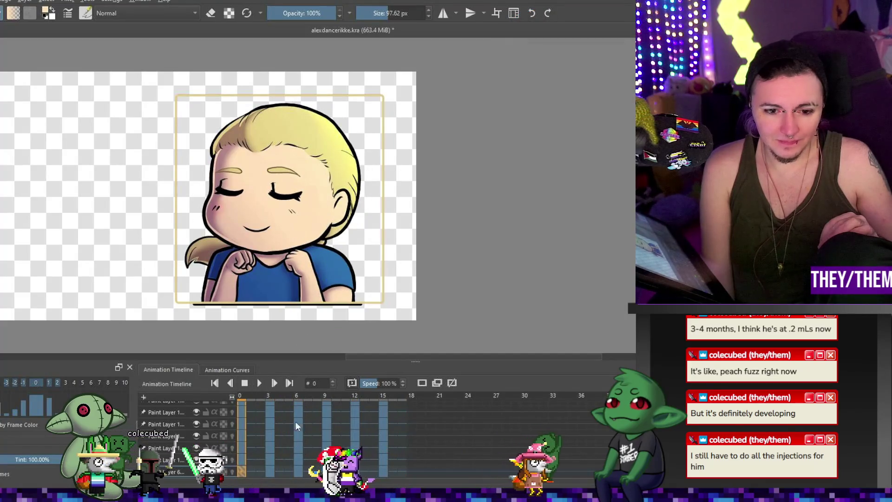
pyautogui.click(271, 472)
pyautogui.click(297, 471)
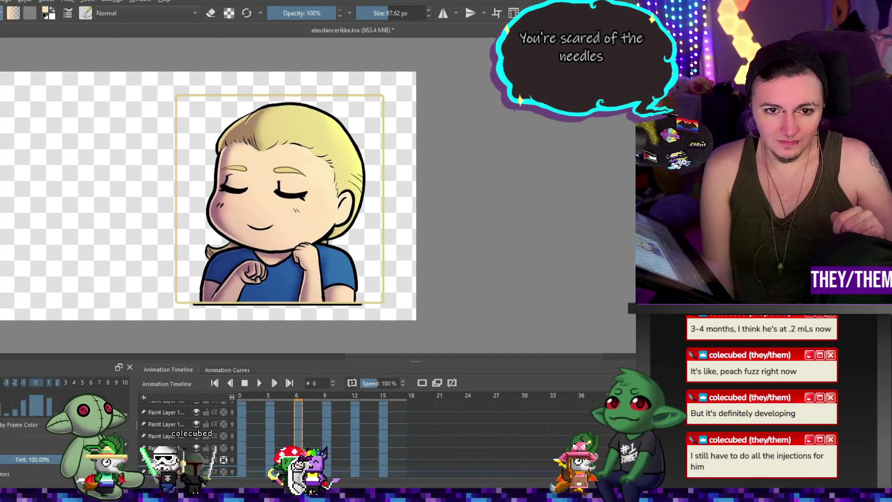
pyautogui.scroll(2, 278, 437)
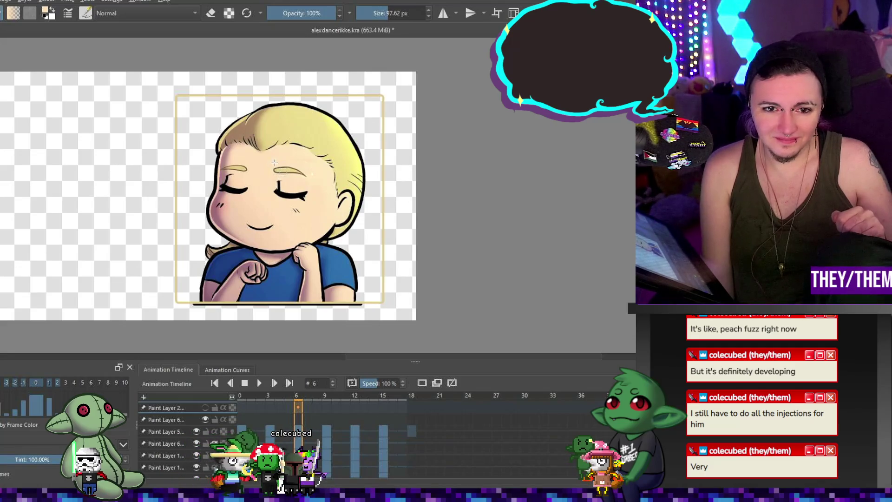
# Select the right eyebrow on frame 6 and tilt it slightly counter-clockwise.
pyautogui.moveTo(271, 162); pyautogui.dragTo(310, 177)
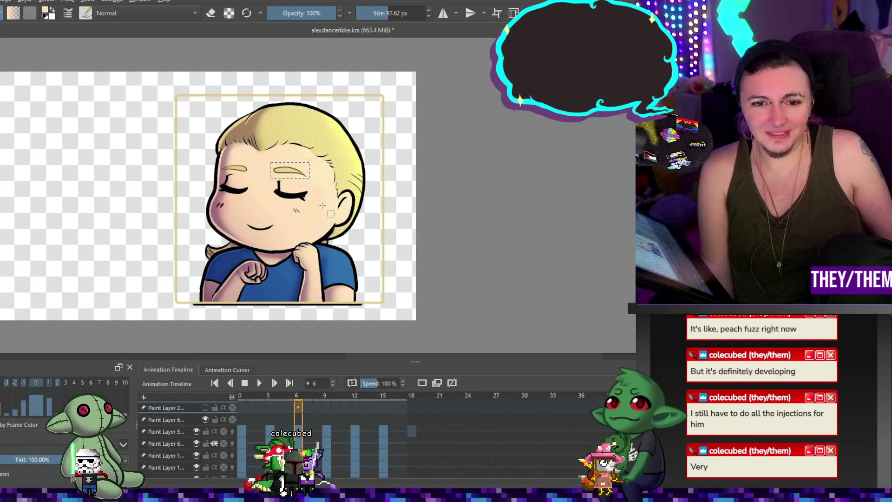
pyautogui.scroll(3, 295, 158)
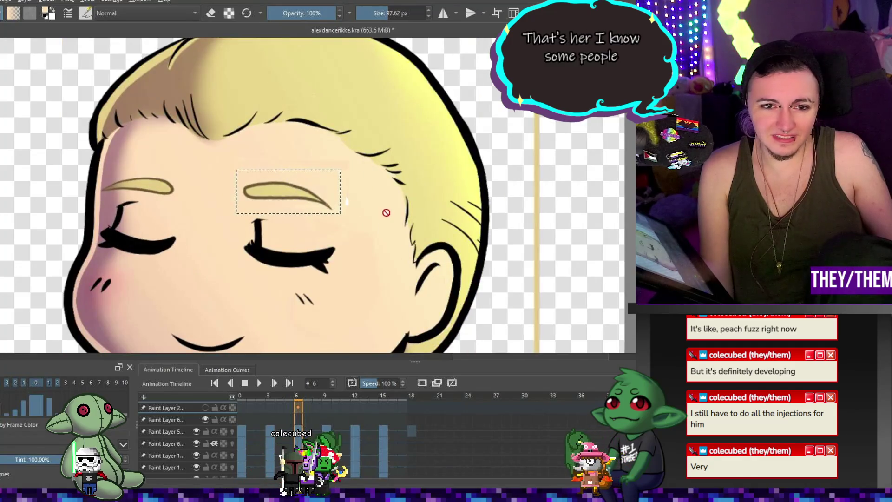
pyautogui.hotkey('ctrl', 'g')
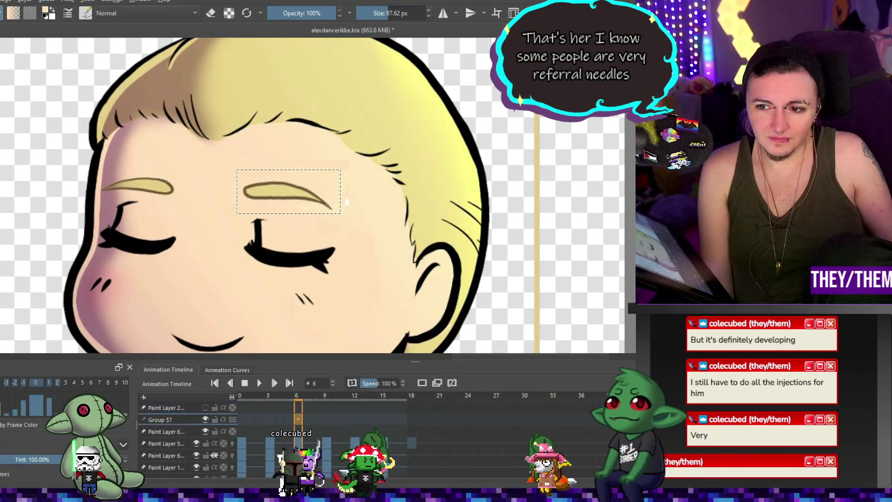
pyautogui.hotkey('ctrl', 't')
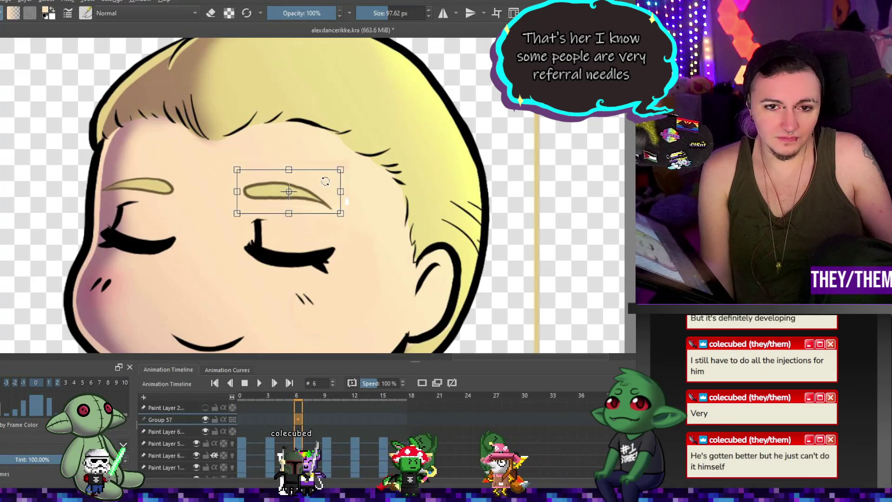
pyautogui.moveTo(350, 190); pyautogui.dragTo(380, 183)
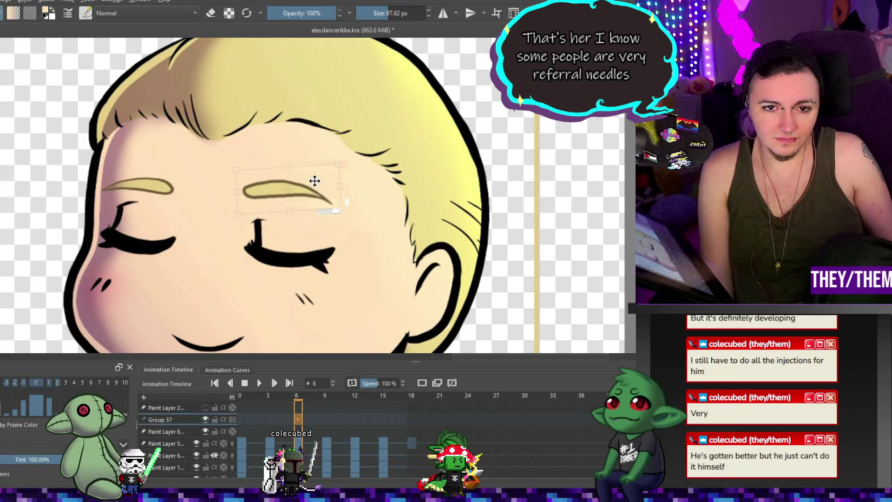
pyautogui.press('Return')
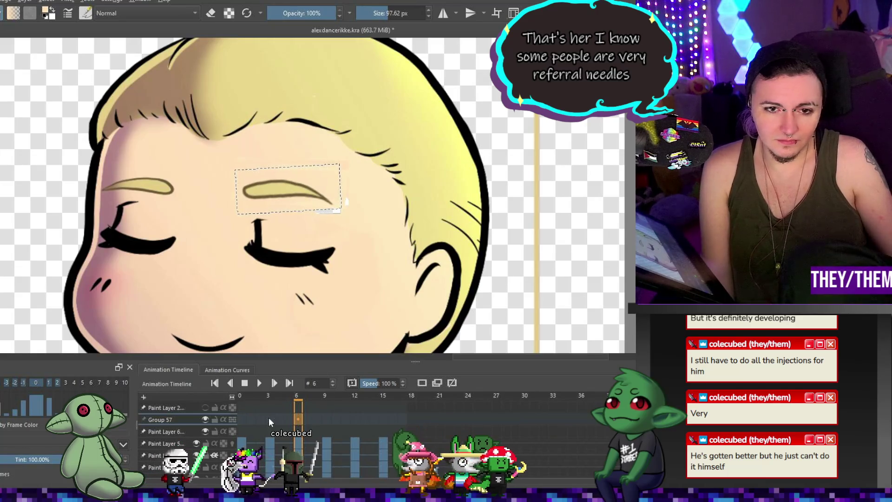
# Check frames 0, 9 and 12, then nudge the eyebrow slightly left on frame 15.
pyautogui.click(269, 417)
pyautogui.click(246, 418)
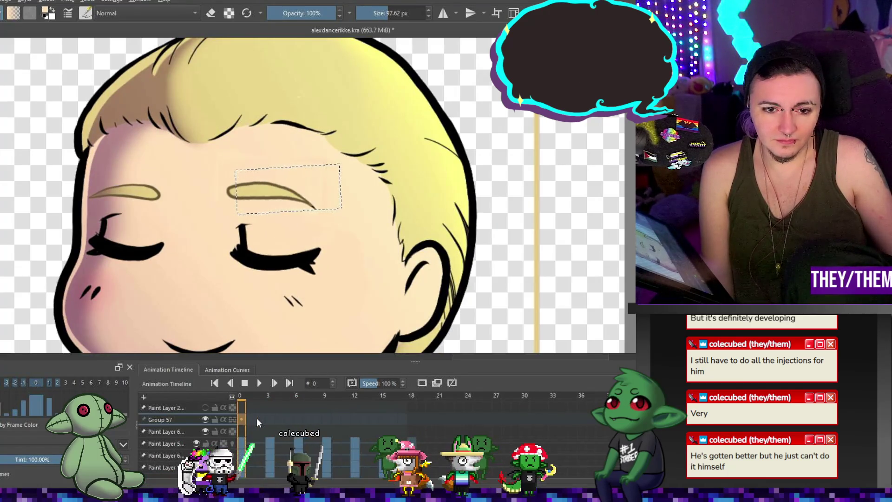
pyautogui.click(325, 418)
pyautogui.click(355, 419)
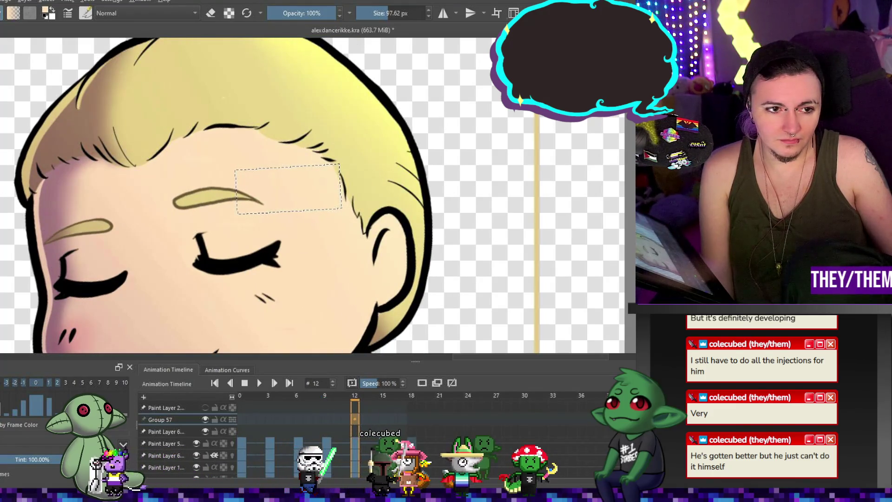
pyautogui.moveTo(157, 173); pyautogui.dragTo(275, 215)
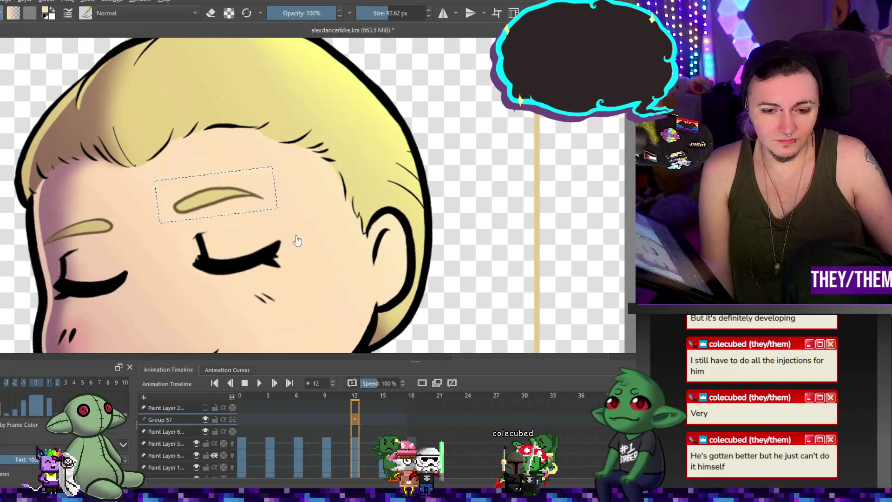
pyautogui.click(385, 418)
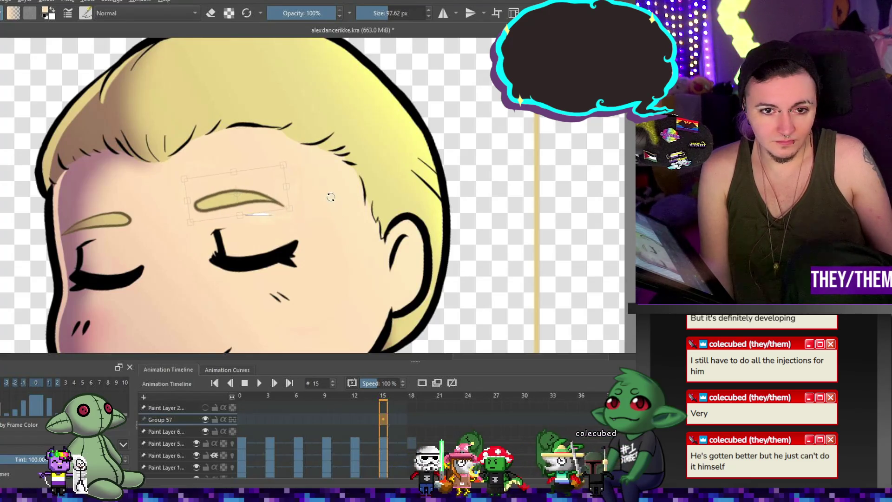
pyautogui.moveTo(254, 194); pyautogui.dragTo(252, 194)
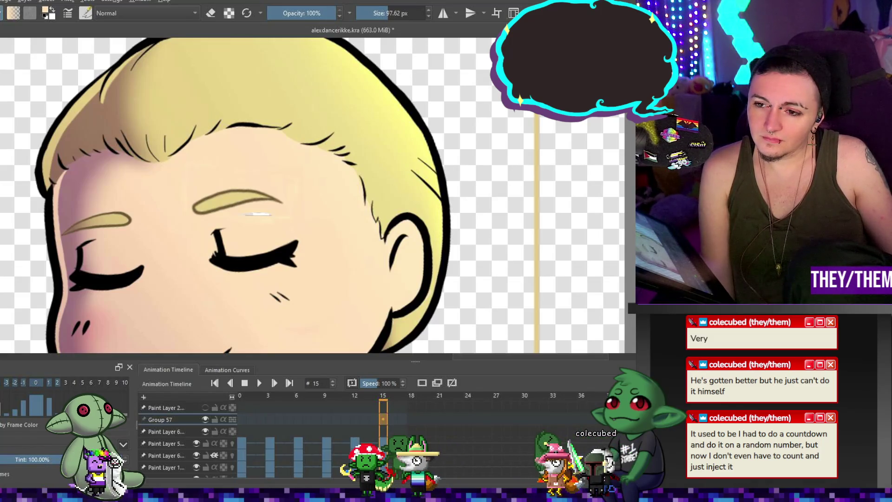
pyautogui.scroll(-3, 186, 441)
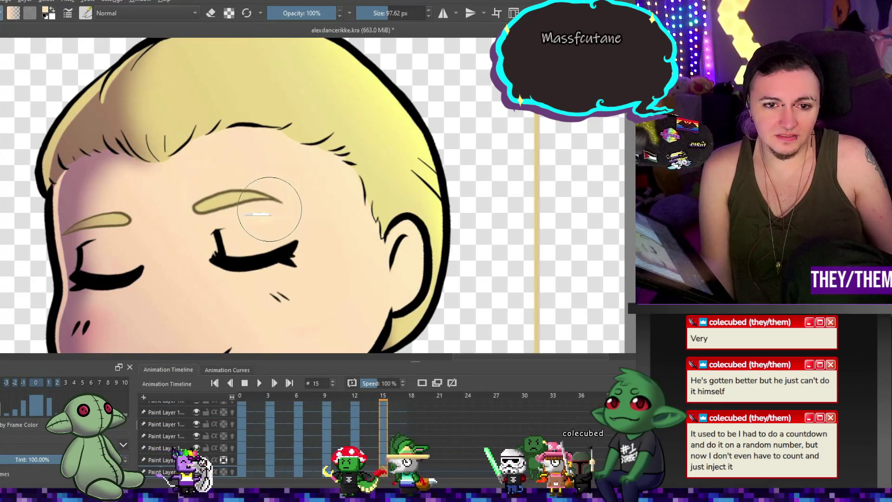
# Check the corrected eyebrows on frames 9, 6, 3 and 0, comparing frame 3 against frame 0.
pyautogui.click(353, 460)
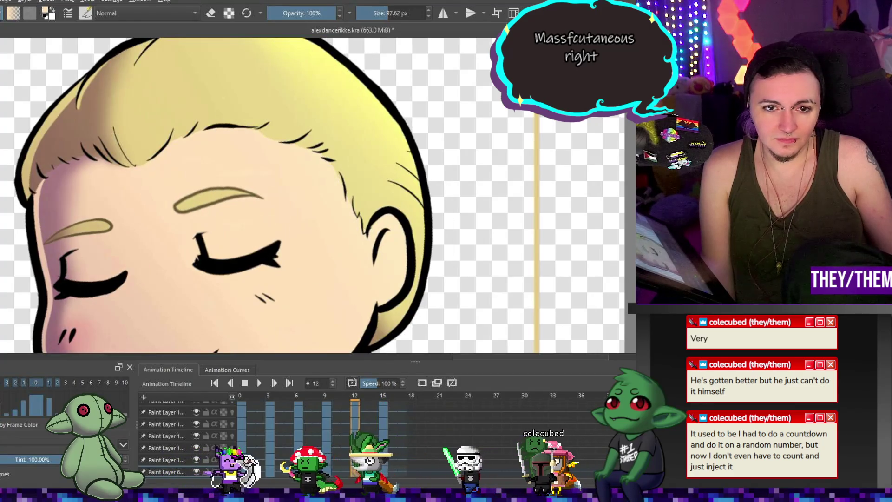
pyautogui.click(320, 405)
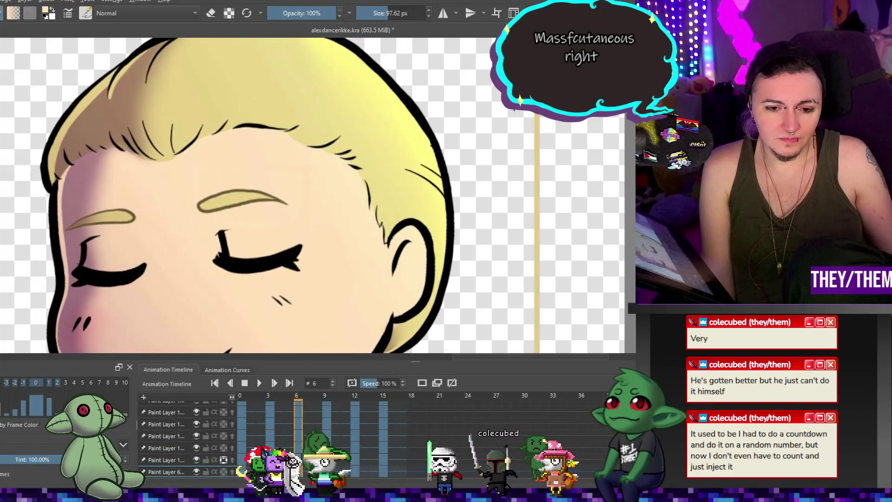
pyautogui.click(296, 405)
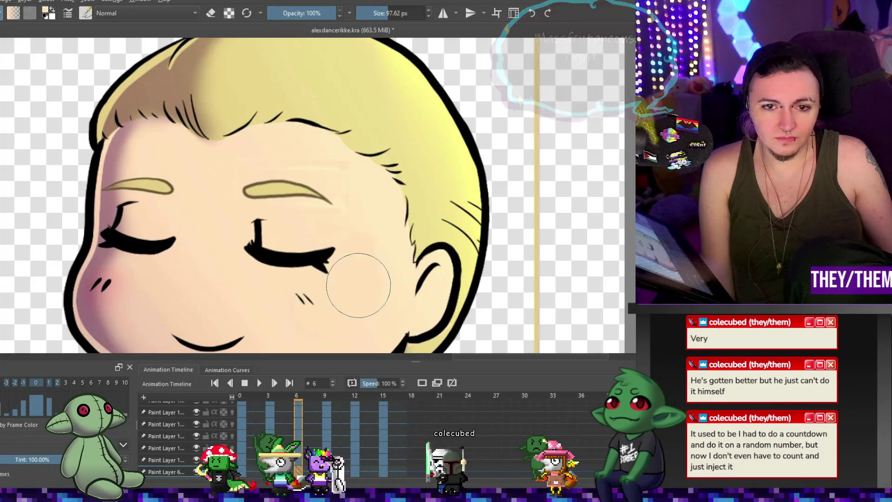
pyautogui.scroll(-3, 366, 255)
pyautogui.scroll(3, 365, 254)
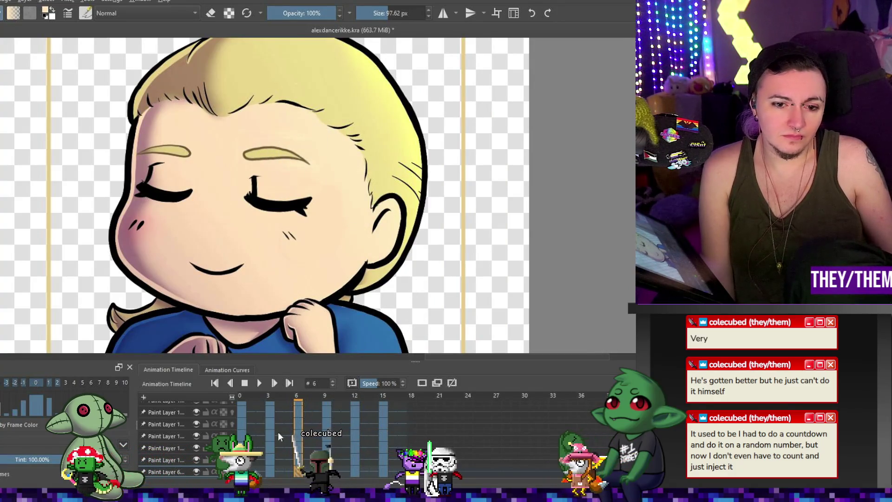
pyautogui.click(268, 471)
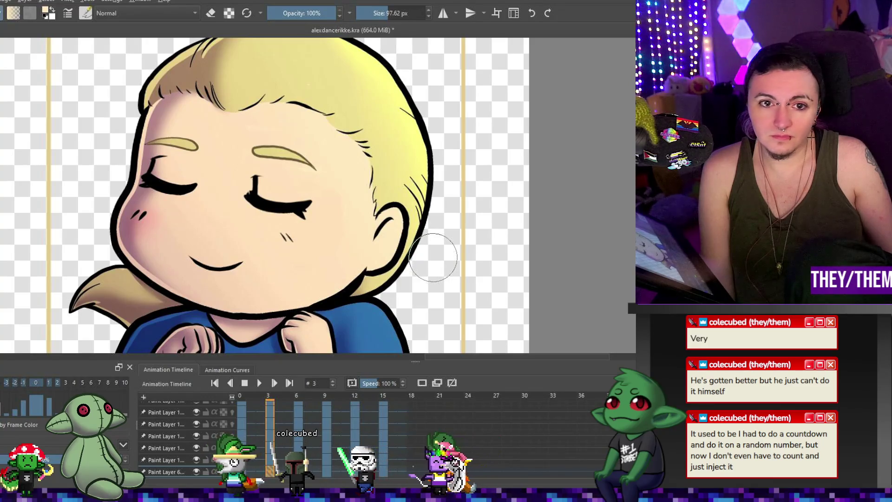
pyautogui.click(240, 471)
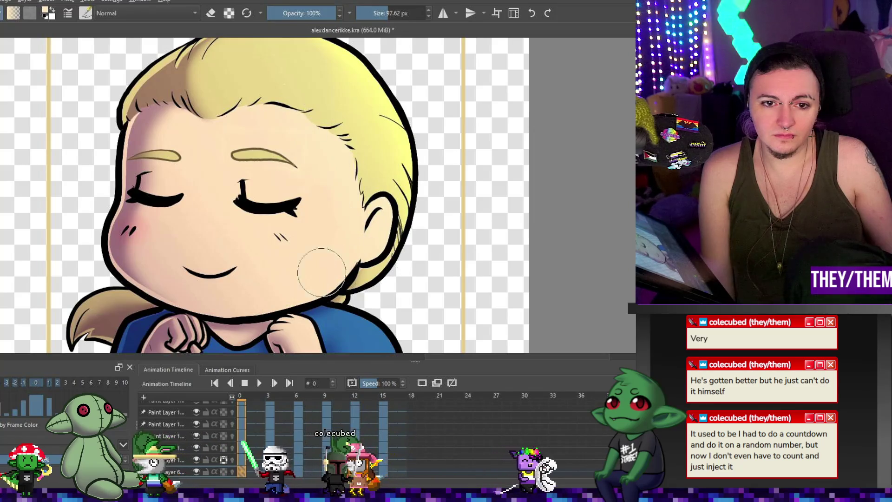
pyautogui.click(272, 470)
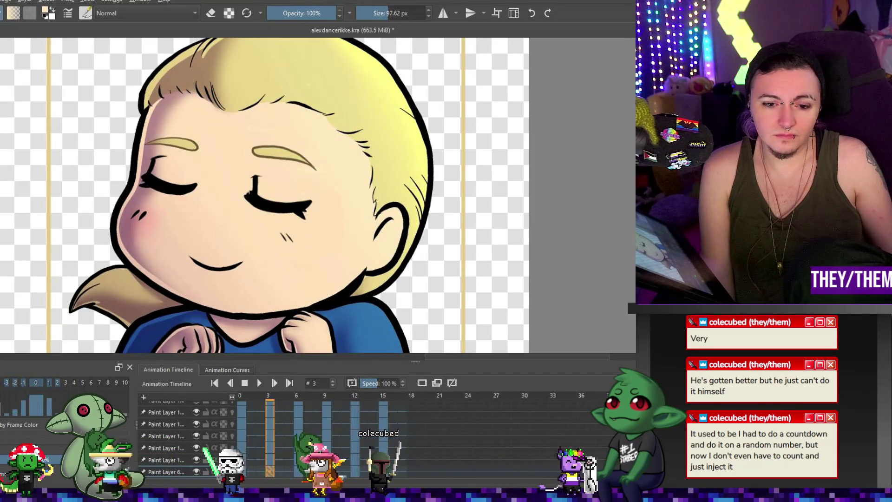
# Check frame 12, zoom out to show the whole image, and play the swaying animation.
pyautogui.click(357, 469)
pyautogui.press('-')
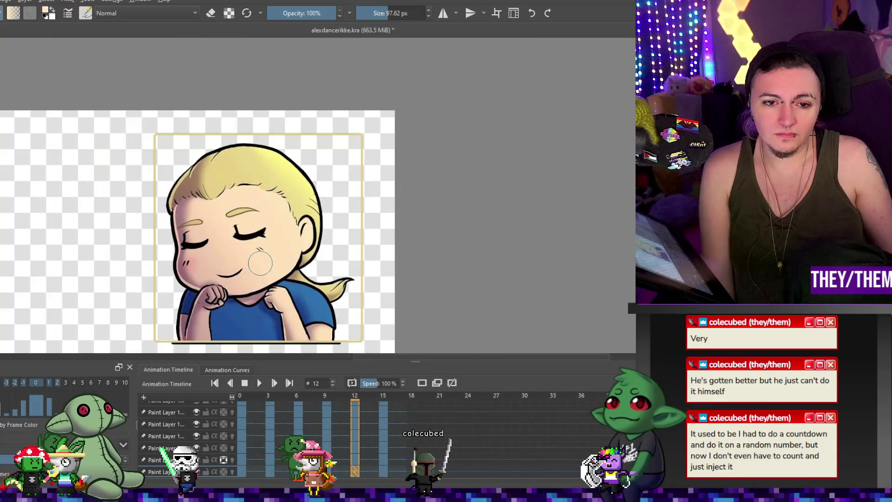
pyautogui.click(259, 385)
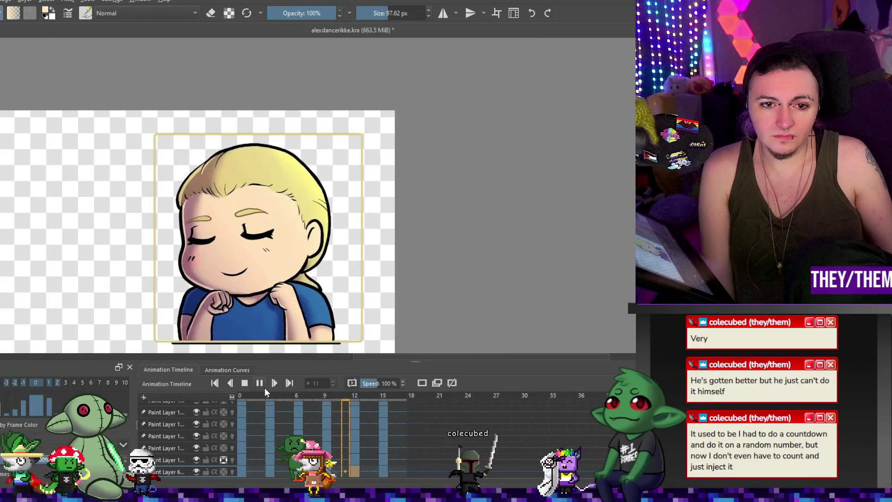
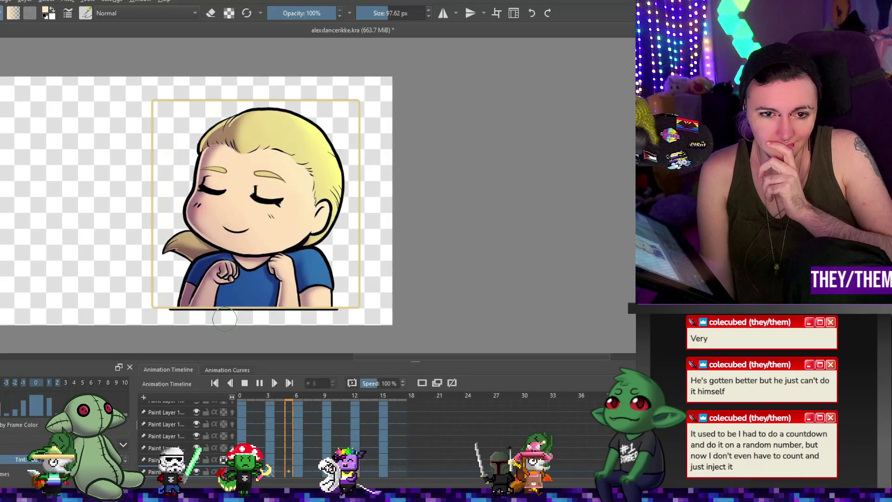
# Stop the looping preview on frame 12 and zoom in on the face.
pyautogui.click(259, 382)
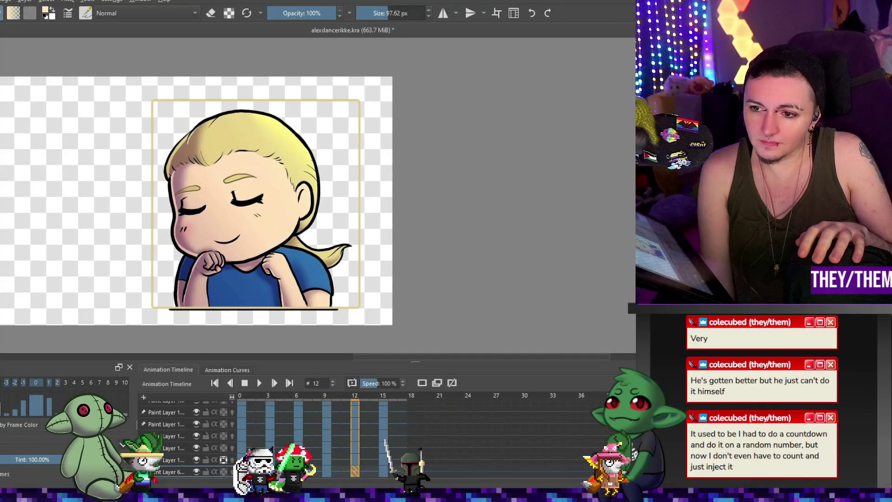
pyautogui.scroll(-2, 274, 436)
pyautogui.scroll(1, 274, 437)
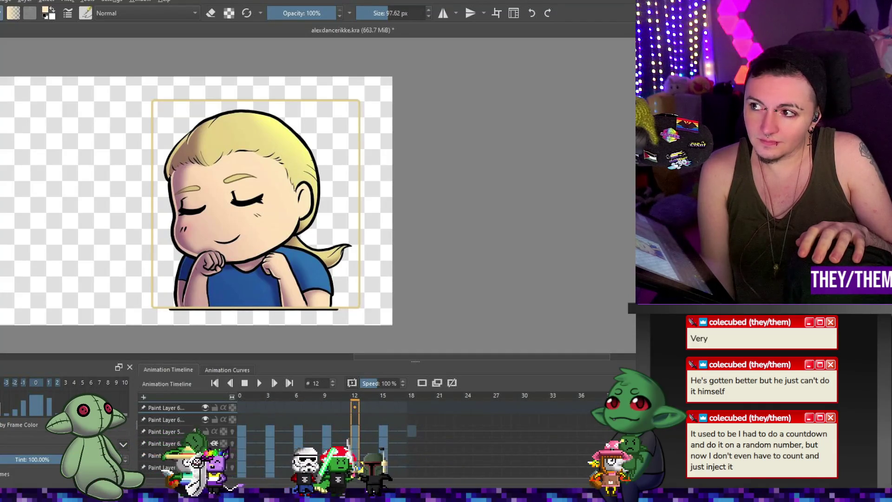
pyautogui.scroll(2, 270, 284)
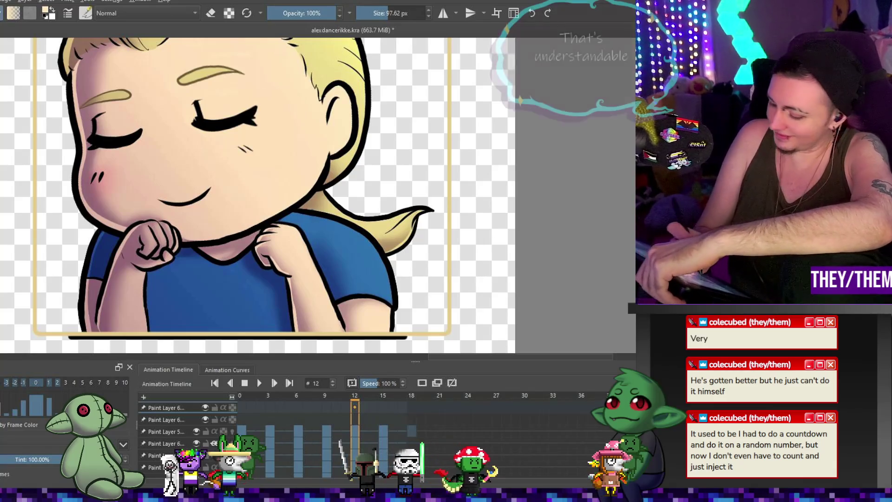
# Select the frame 12 drawing, set the brush to about 17 px and group the layer into Group 57.
pyautogui.click(356, 407)
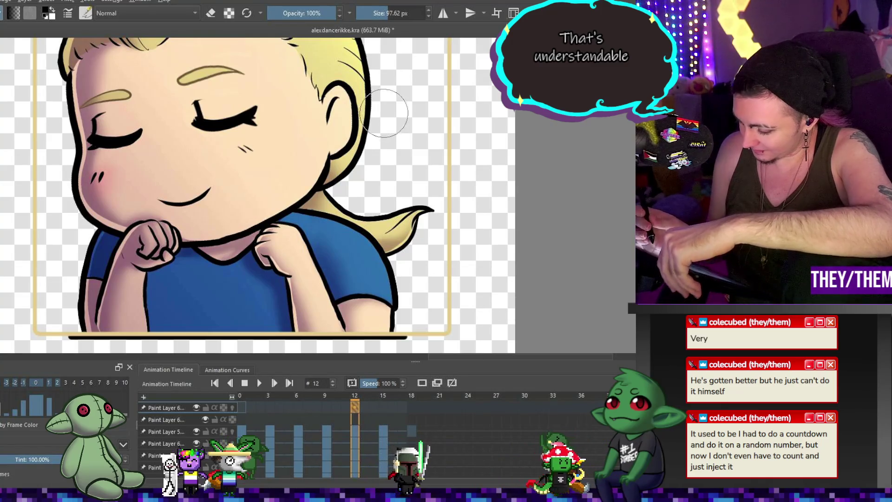
pyautogui.click(365, 21)
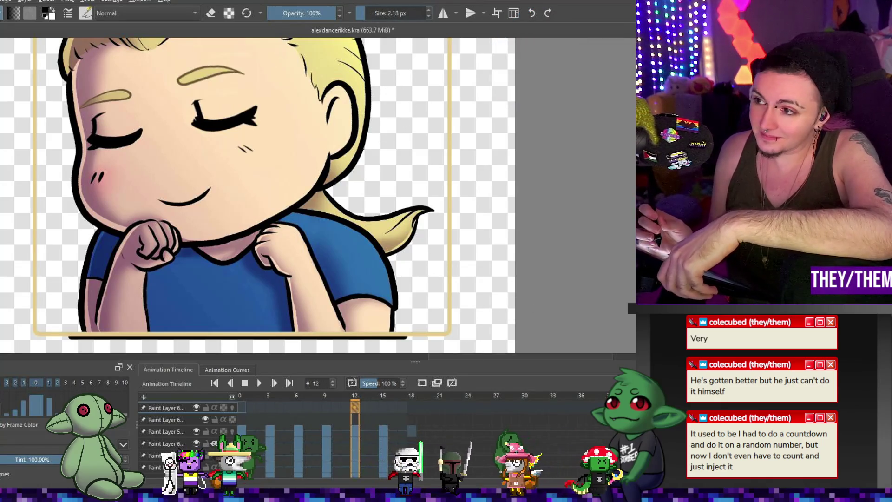
pyautogui.click(374, 16)
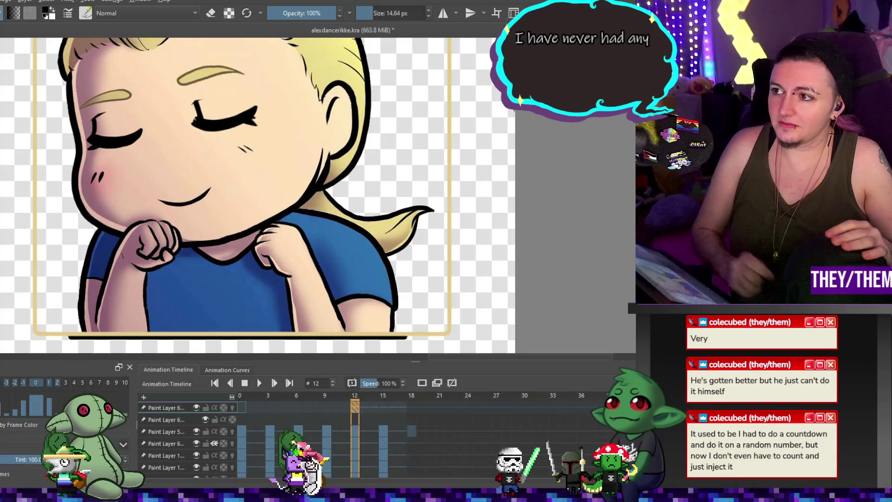
pyautogui.scroll(-3, 315, 114)
pyautogui.scroll(4, 314, 114)
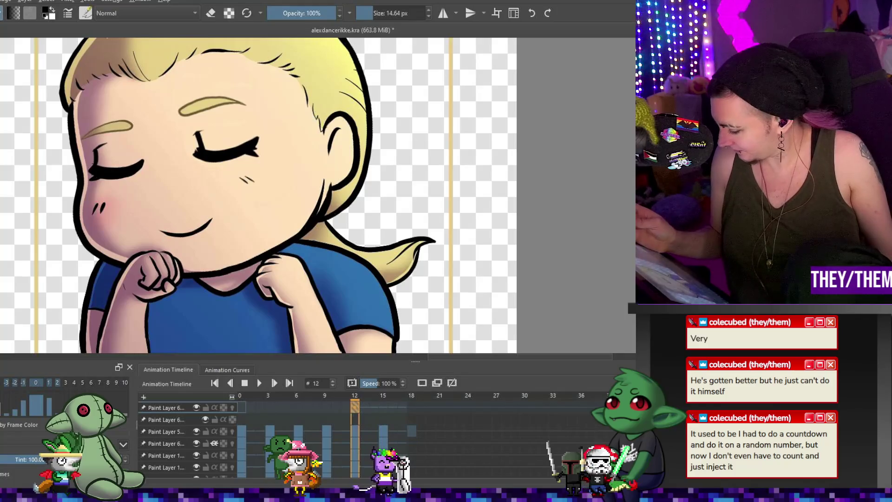
pyautogui.hotkey('ctrl', 'g')
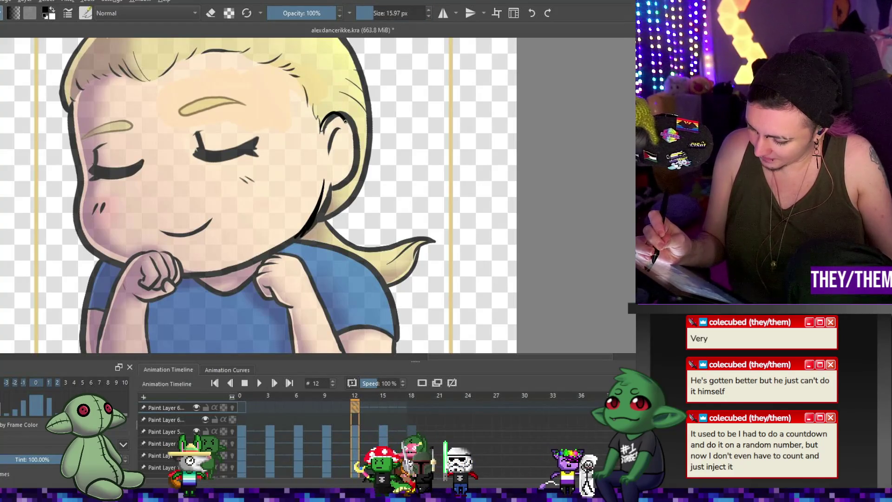
# Undo the stray ear strokes and redraw the ear's right outline as a bold dark line.
pyautogui.hotkey('ctrl', 'z')
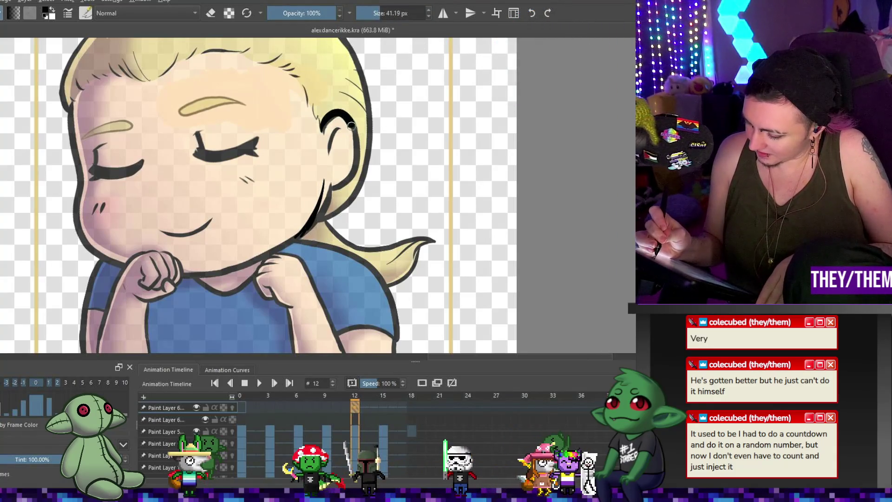
pyautogui.hotkey('ctrl', 'z')
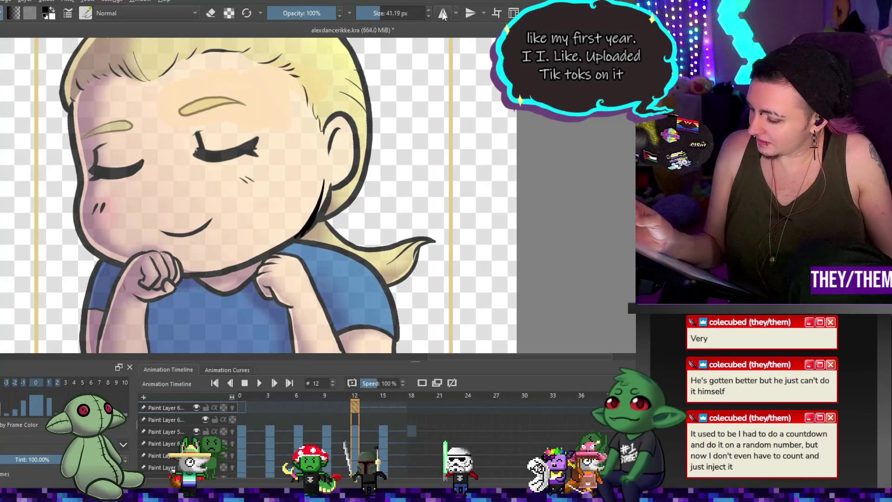
pyautogui.click(428, 17)
pyautogui.click(428, 17)
pyautogui.click(429, 17)
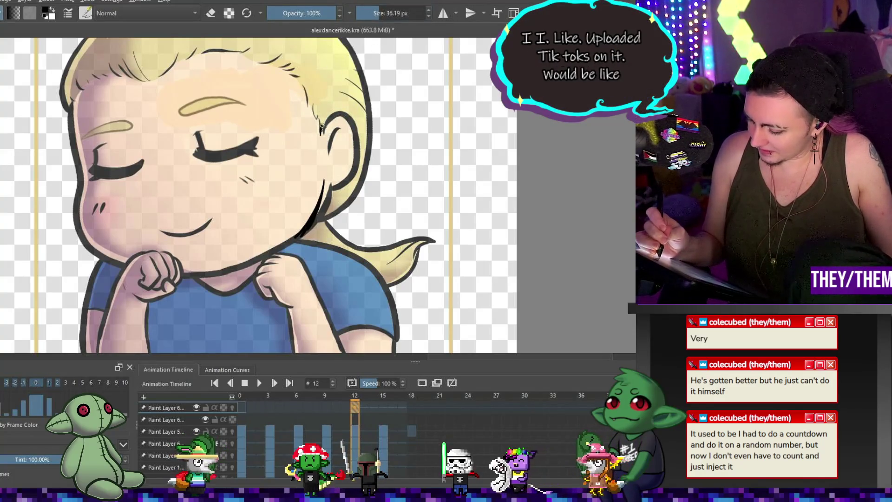
pyautogui.moveTo(344, 120); pyautogui.dragTo(351, 157)
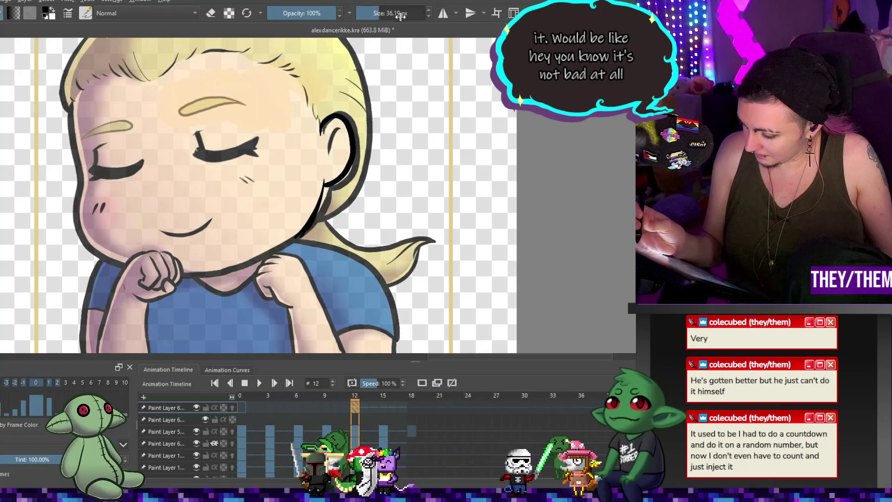
pyautogui.click(427, 17)
pyautogui.click(428, 17)
pyautogui.click(427, 17)
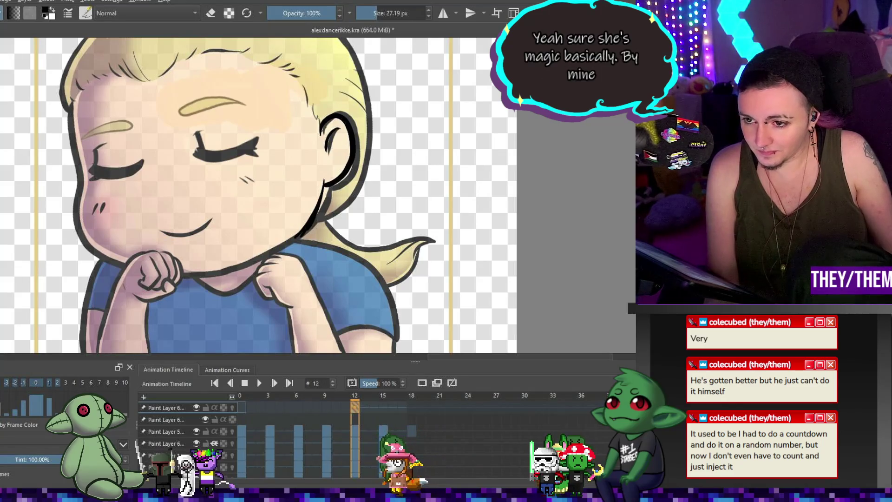
pyautogui.scroll(-5, 335, 136)
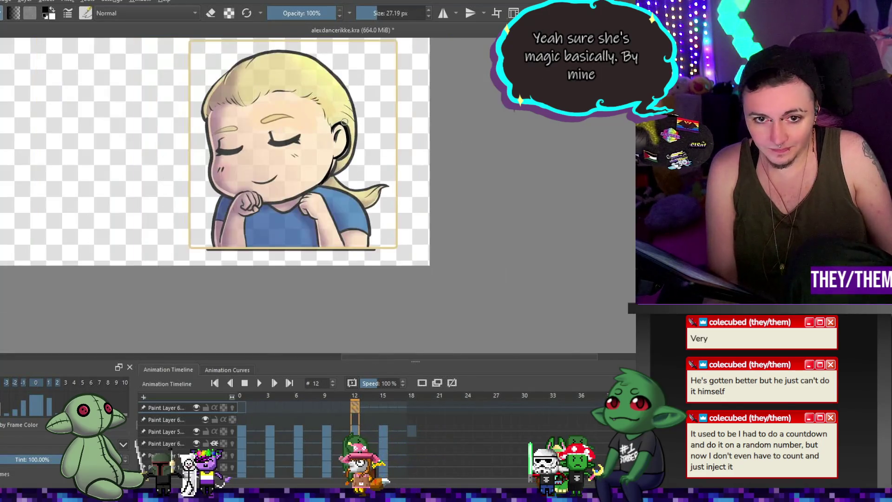
# Add Paint Layer 7 with a blank keyframe at frame 12.
pyautogui.scroll(7, 335, 136)
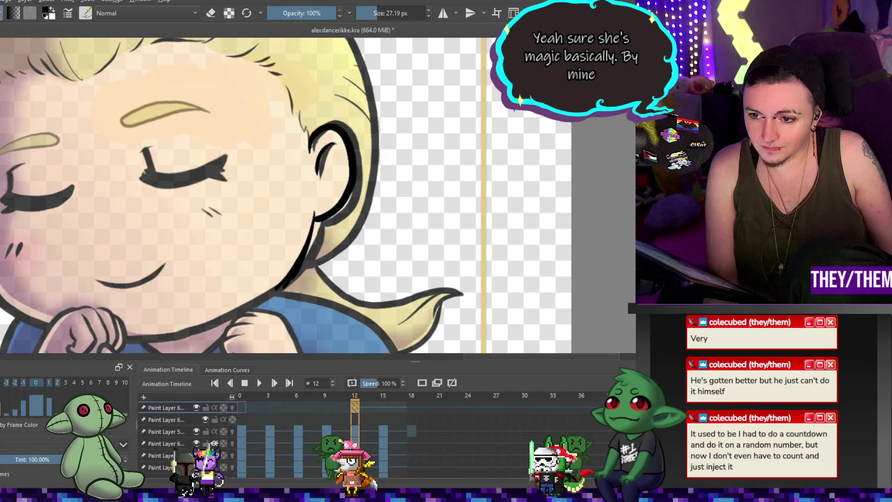
pyautogui.press('Insert')
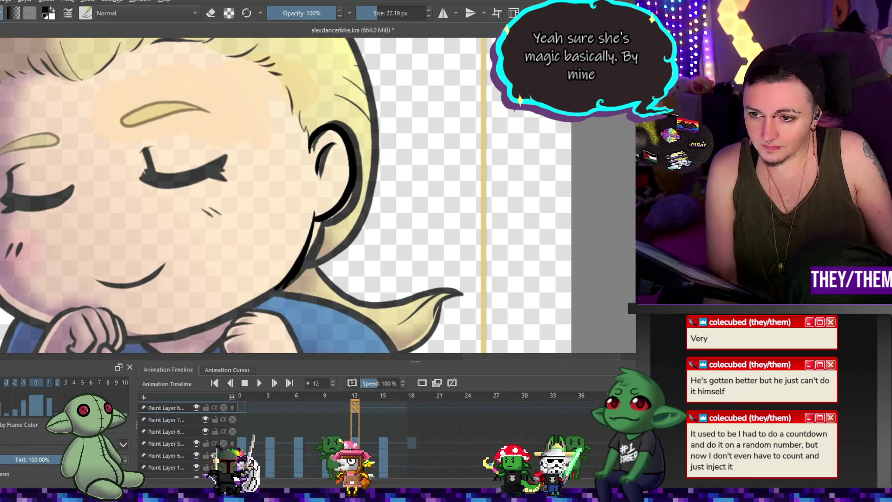
pyautogui.click(355, 420)
pyautogui.click(422, 383)
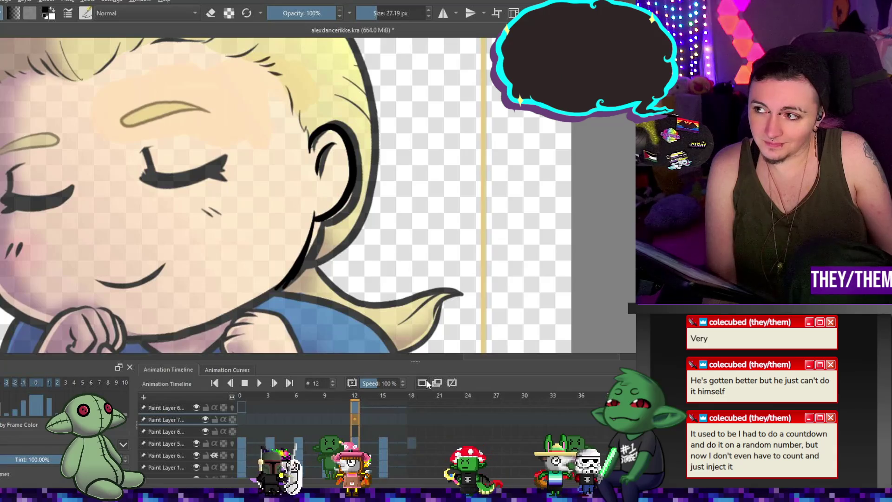
# Paint the inner-ear curve as a thinner line, then bring the whole head into view.
pyautogui.scroll(-3, 262, 158)
pyautogui.scroll(4, 263, 158)
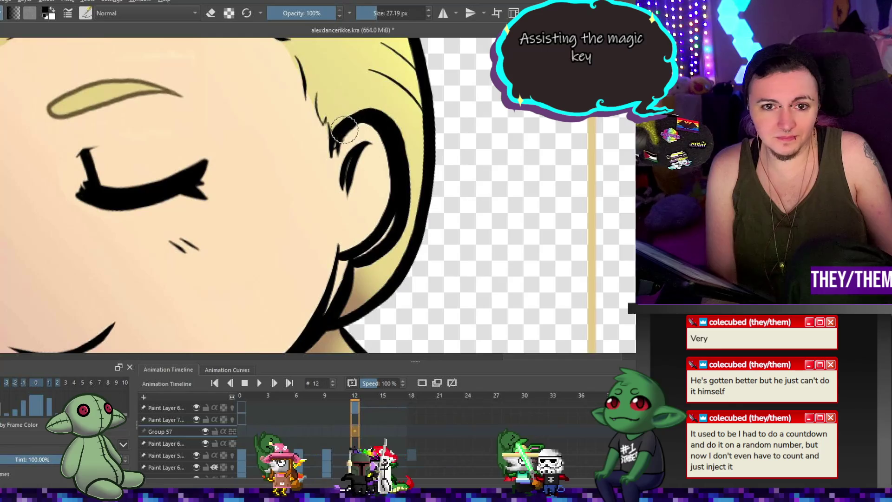
pyautogui.scroll(1, 343, 130)
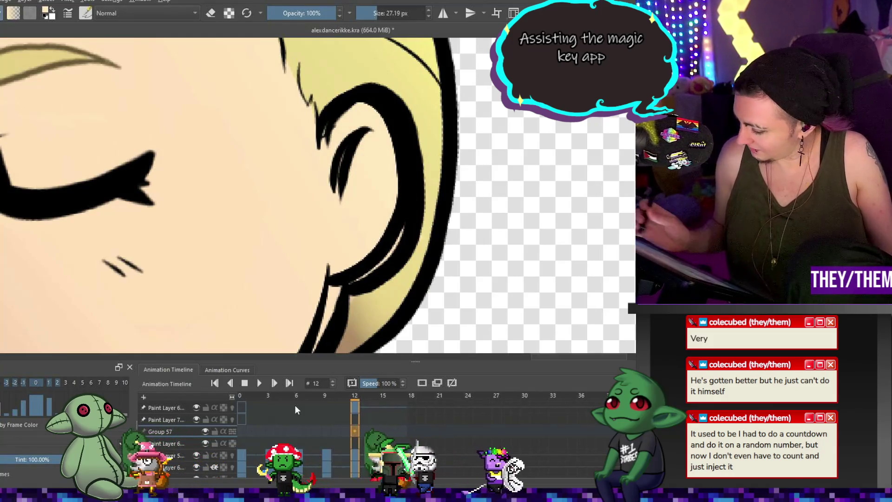
pyautogui.moveTo(372, 130); pyautogui.dragTo(333, 191)
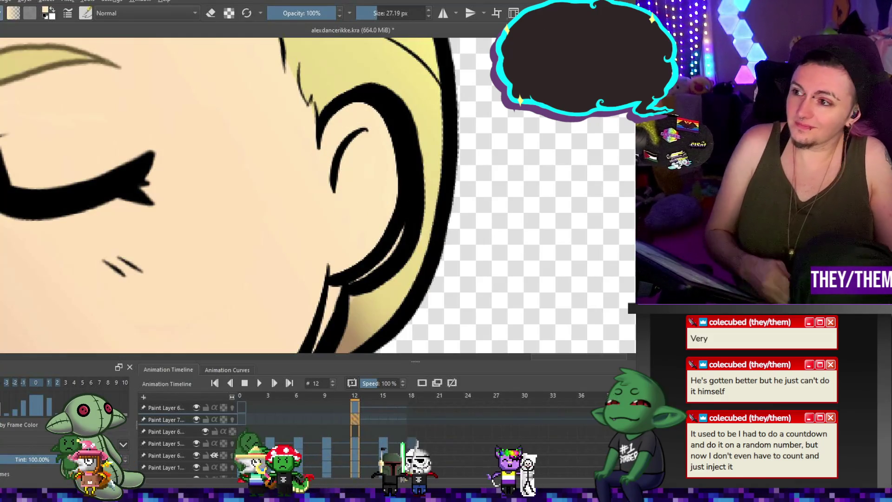
pyautogui.press('1')
pyautogui.scroll(1, 438, 169)
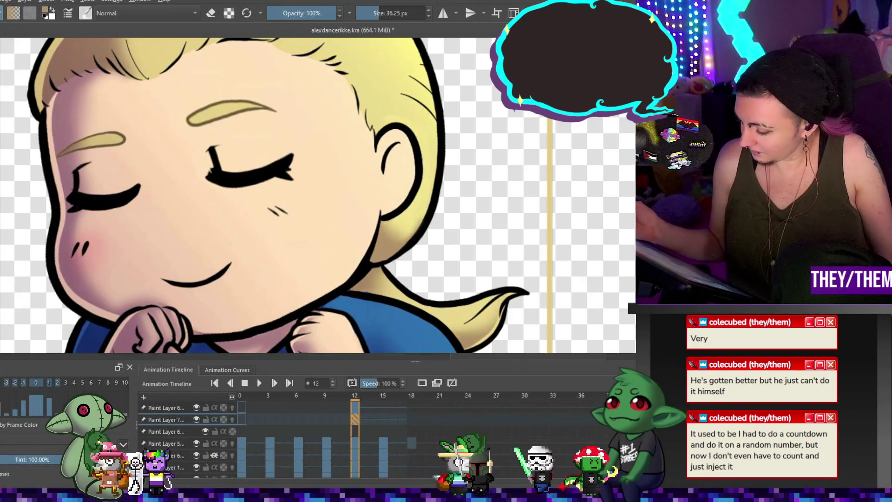
pyautogui.click(165, 407)
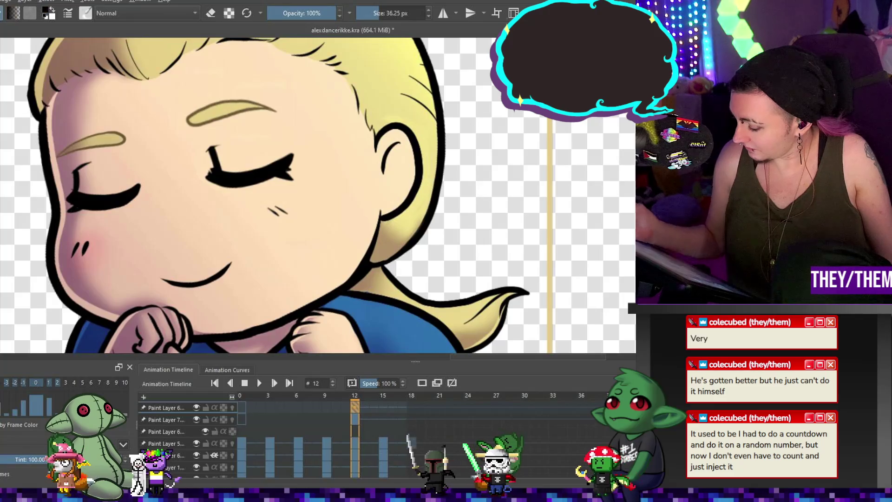
pyautogui.press('[')
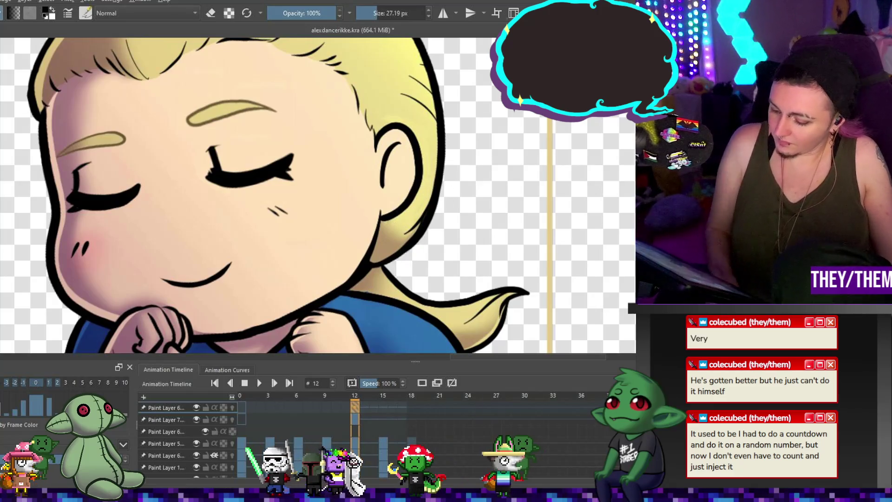
pyautogui.scroll(-5, 274, 124)
pyautogui.scroll(4, 307, 200)
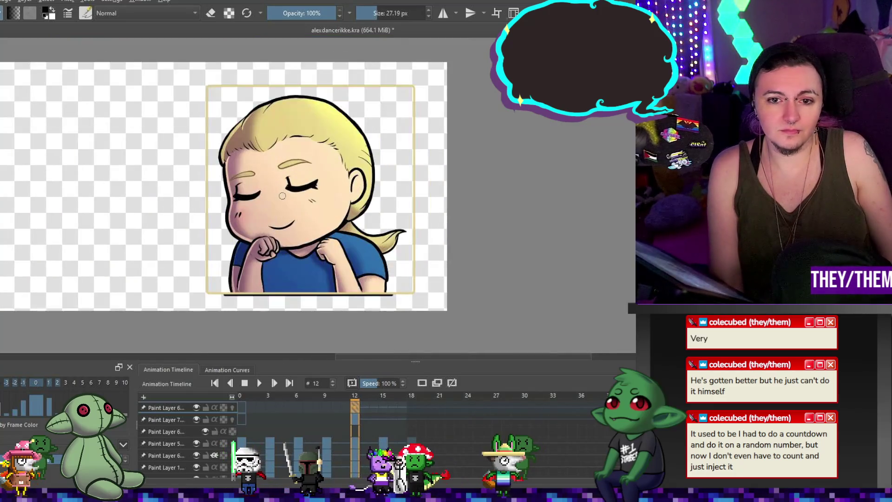
pyautogui.scroll(-5, 401, 206)
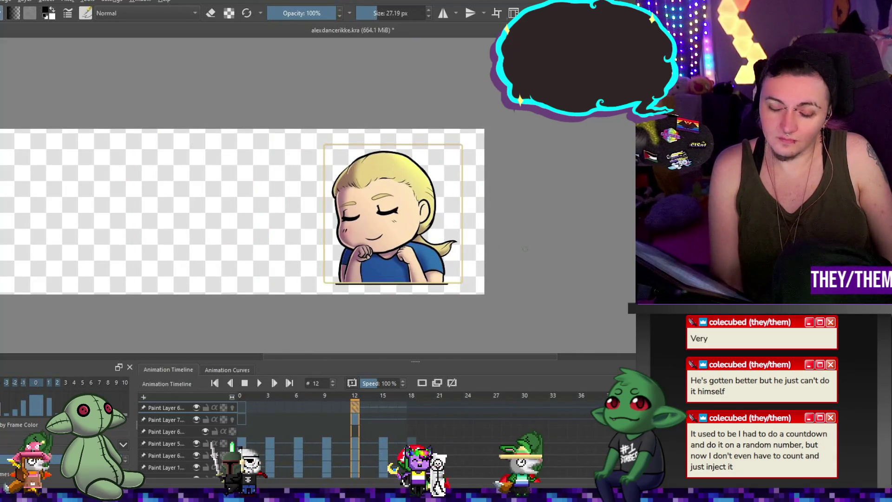
# Save the emote animation file with Ctrl+S.
pyautogui.hotkey('ctrl', 's')
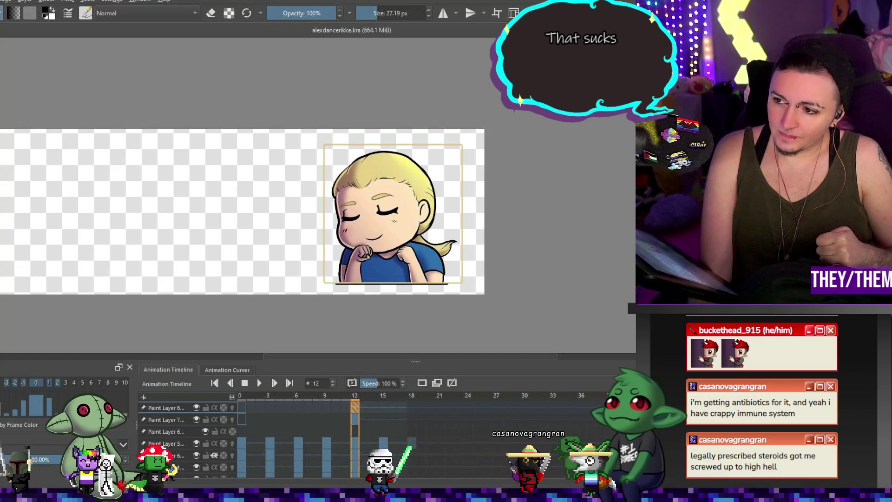
pyautogui.scroll(2, 287, 201)
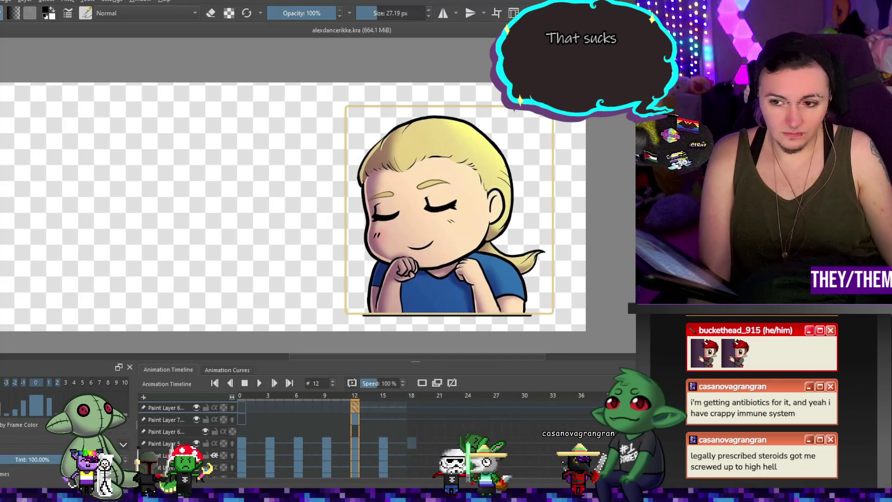
# Step through frames 15, 12, 0, 3 and 9 to review the head-tilt poses.
pyautogui.click(384, 418)
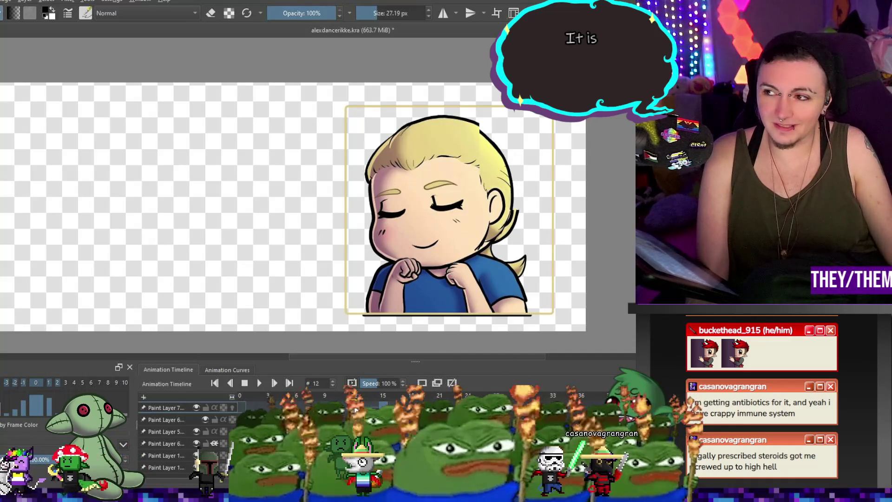
pyautogui.click(361, 395)
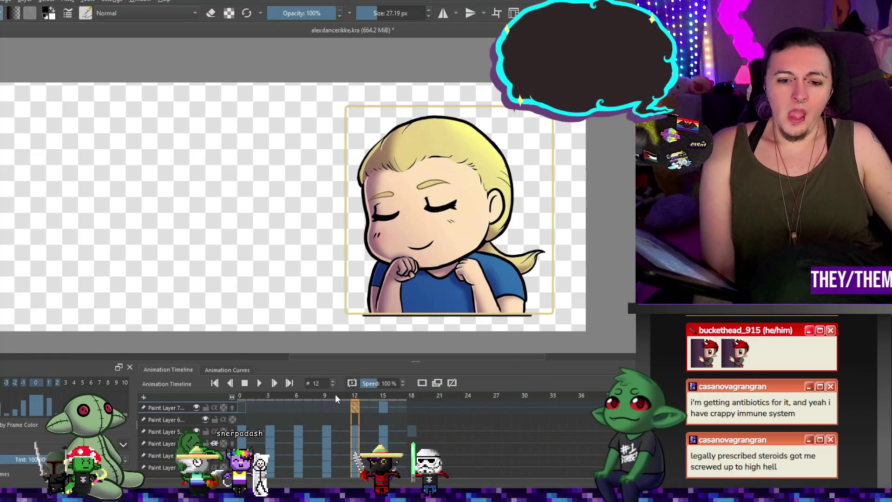
pyautogui.click(240, 408)
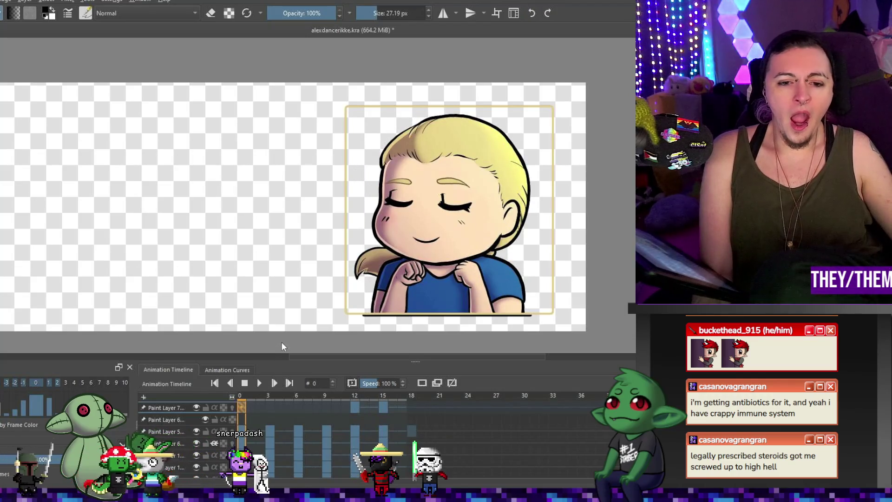
pyautogui.click(270, 405)
pyautogui.click(306, 406)
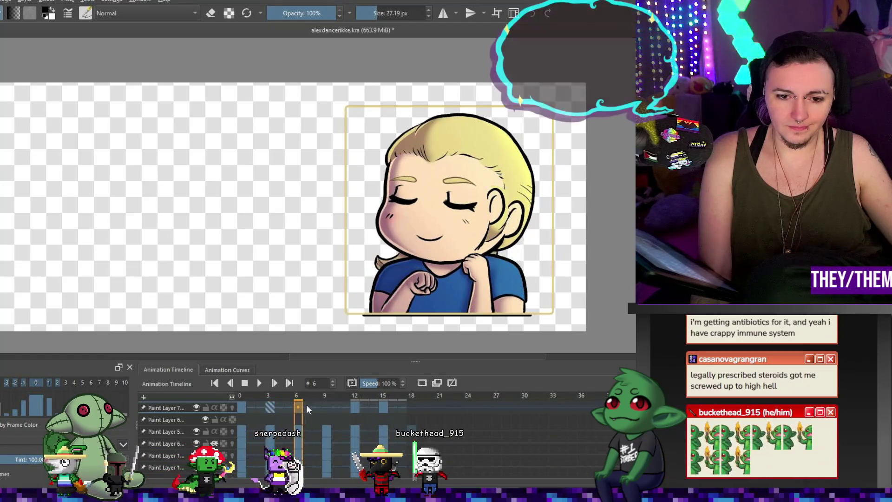
pyautogui.click(327, 405)
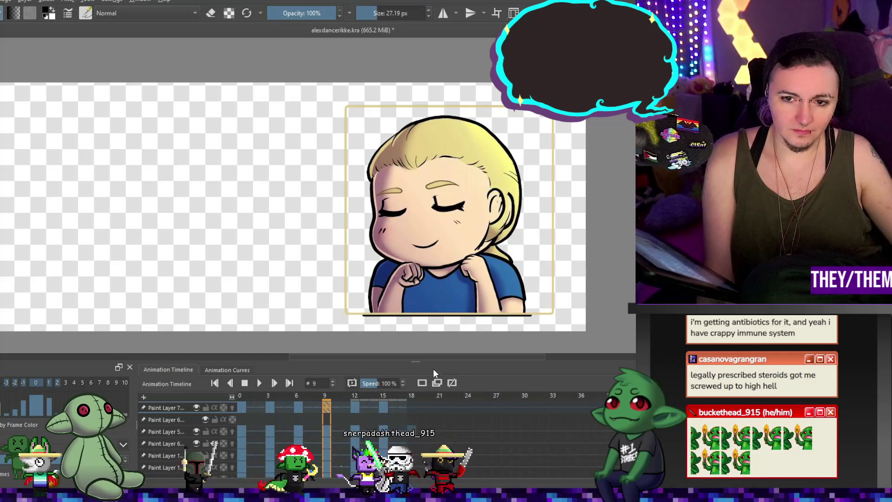
# Return to frame 0 and turn on onion skinning for Paint Layer 7.
pyautogui.click(241, 408)
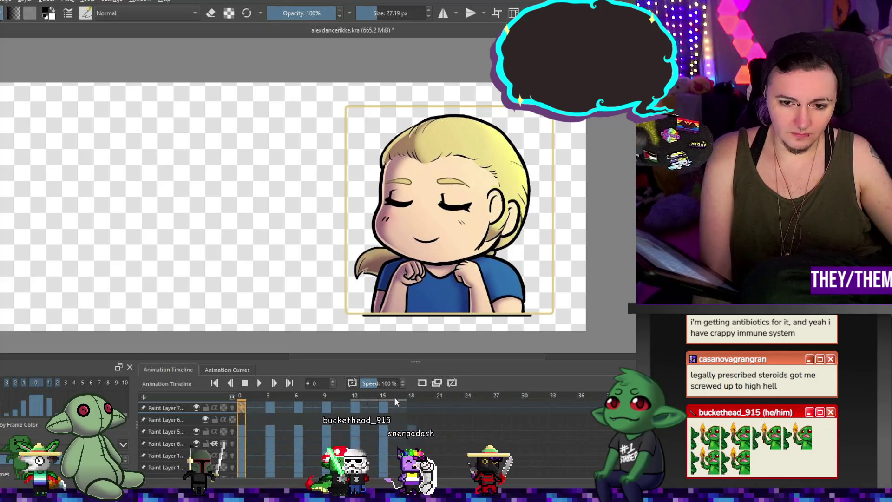
pyautogui.click(232, 405)
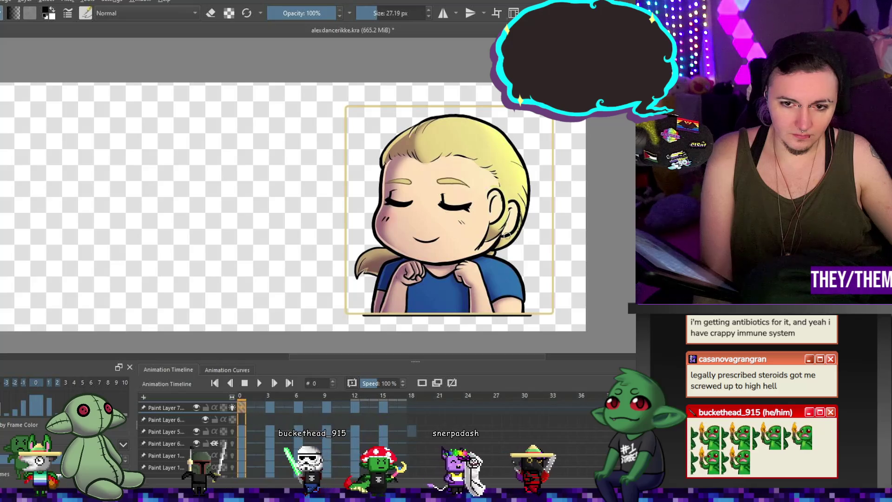
pyautogui.scroll(2, 599, 230)
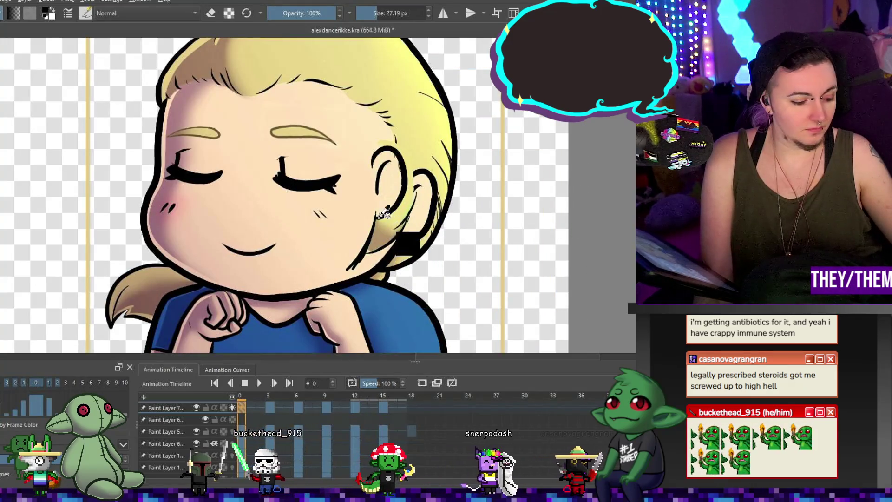
# Shift the ear right and rotate it clockwise on frame 0.
pyautogui.hotkey('ctrl', 't')
pyautogui.moveTo(404, 197); pyautogui.dragTo(432, 206)
pyautogui.moveTo(504, 195); pyautogui.dragTo(506, 224)
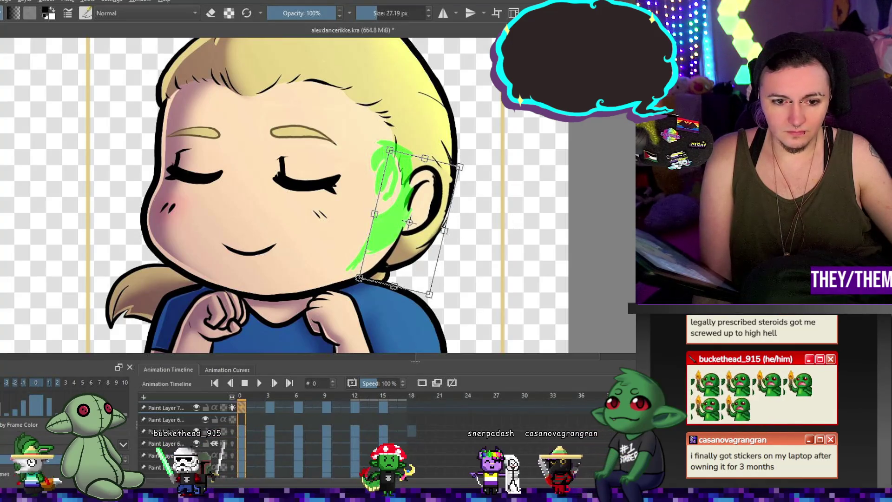
pyautogui.press('Escape')
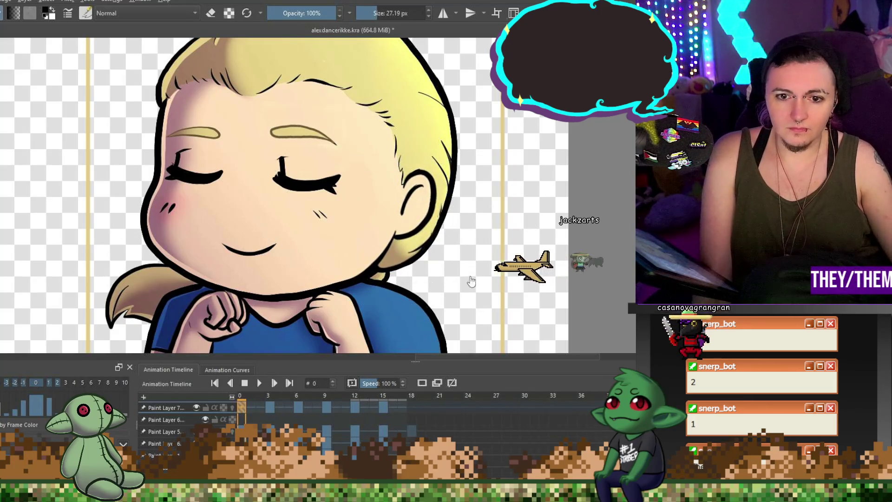
# On frame 3, move the ear down and right and rotate it slightly clockwise.
pyautogui.click(274, 406)
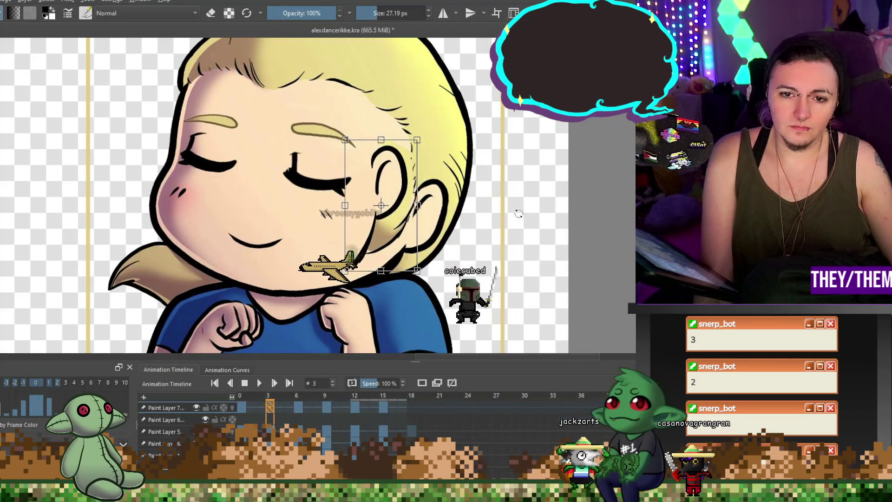
pyautogui.moveTo(422, 205); pyautogui.dragTo(440, 224)
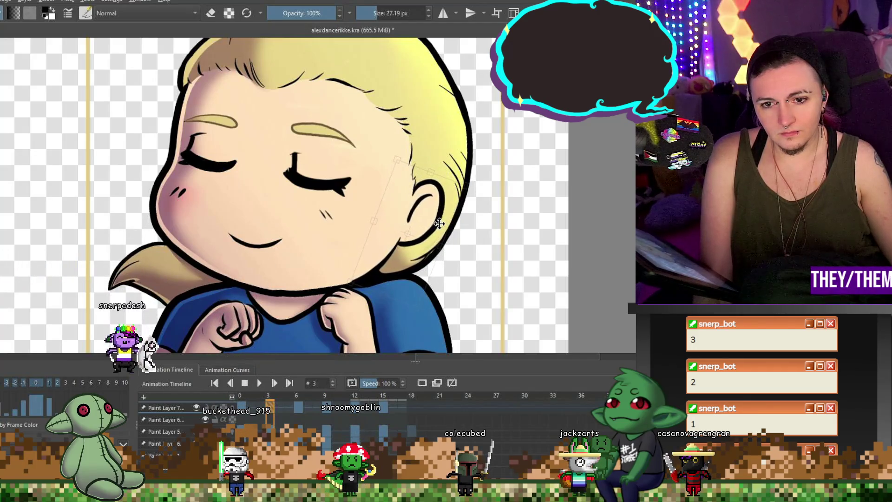
pyautogui.press('Return')
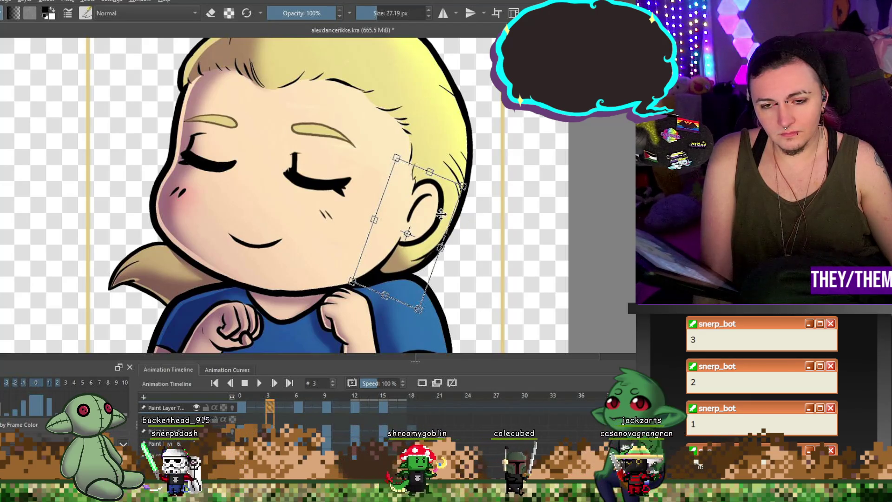
pyautogui.moveTo(487, 223); pyautogui.dragTo(456, 227)
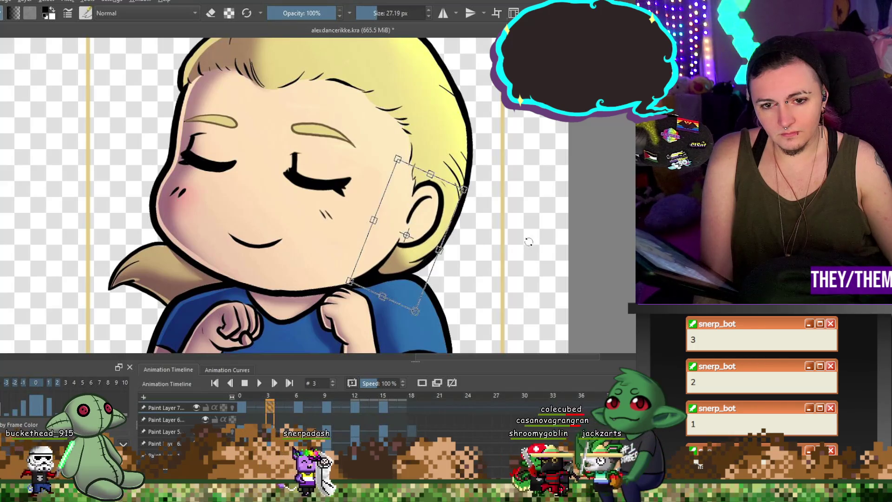
pyautogui.press('Return')
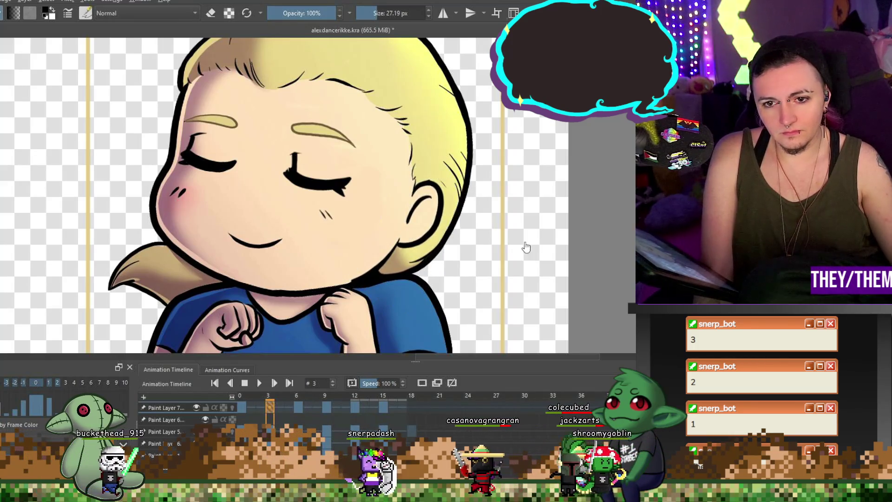
# Rotate the ear on frame 6 to follow the head tilt.
pyautogui.hotkey('alt', '.')
pyautogui.moveTo(471, 214)
pyautogui.mouseDown()
pyautogui.moveTo(539, 231)
pyautogui.moveTo(504, 209)
pyautogui.mouseUp()
pyautogui.press('Return')
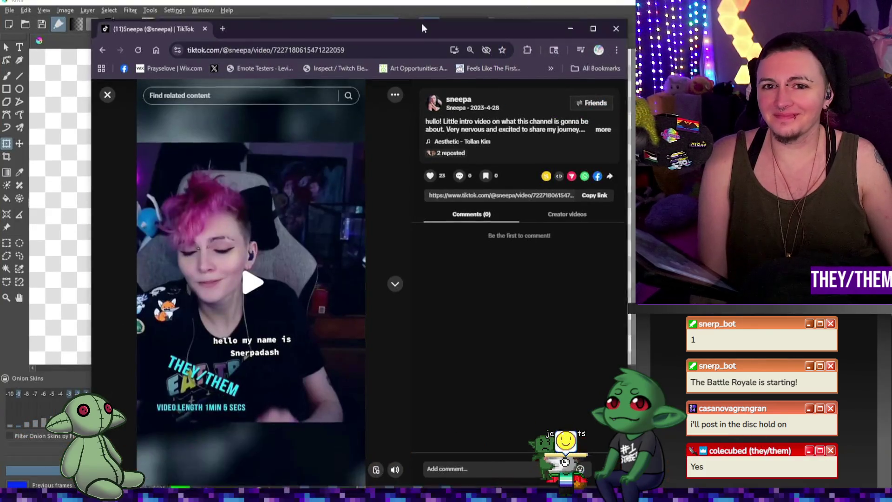
# Move the browser over the canvas, play the TikTok intro video, then pause it.
pyautogui.moveTo(422, 24); pyautogui.dragTo(439, 6)
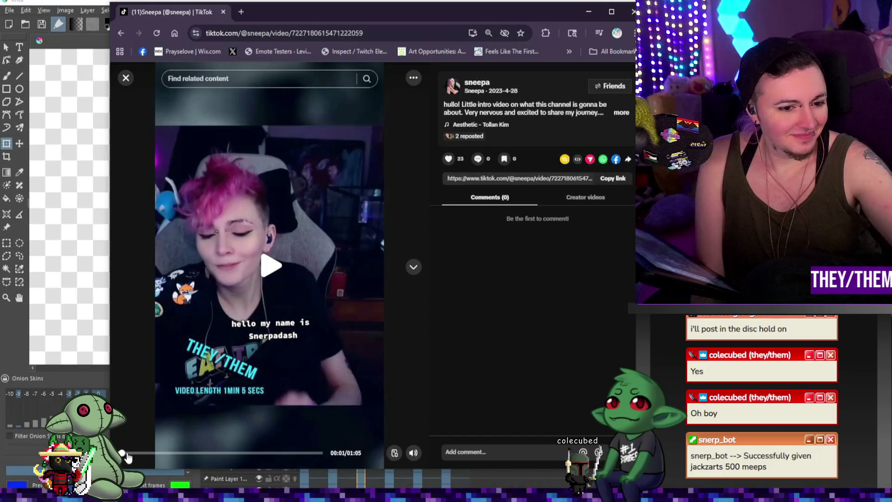
pyautogui.click(260, 310)
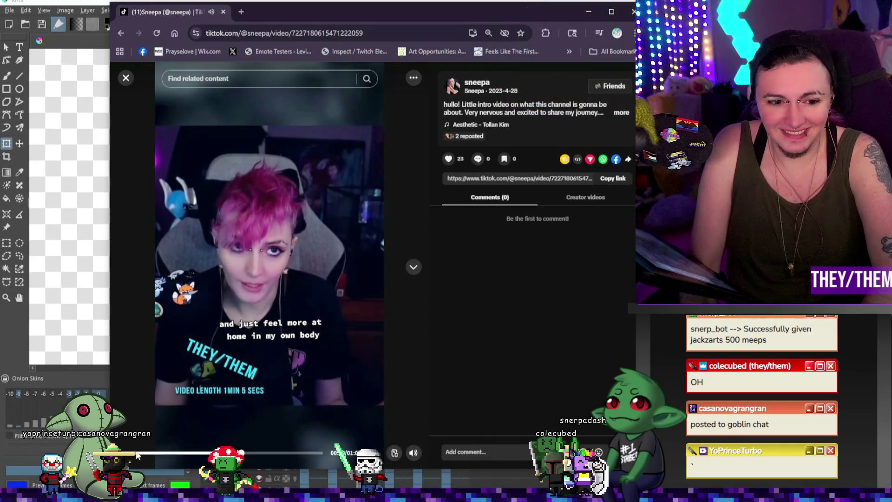
pyautogui.click(197, 66)
# Hide the browser to view frame 6, then bring the TikTok window back.
pyautogui.moveTo(176, 15); pyautogui.dragTo(891, 14)
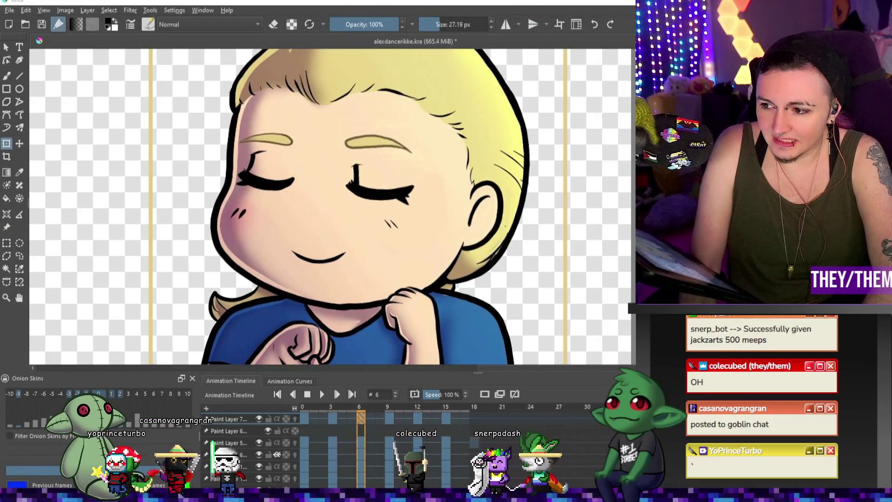
pyautogui.hotkey('alt', 'Tab')
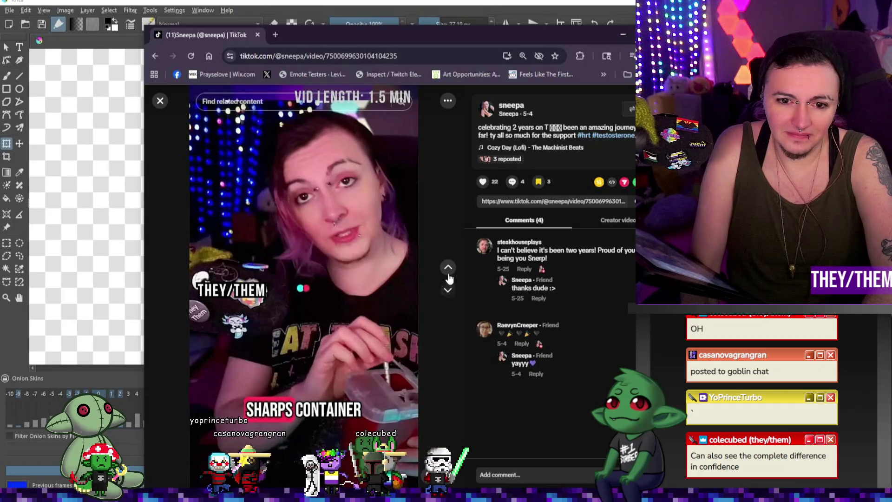
# Scroll through several channel videos back to the intro, then close the viewer.
pyautogui.scroll(-1, 363, 284)
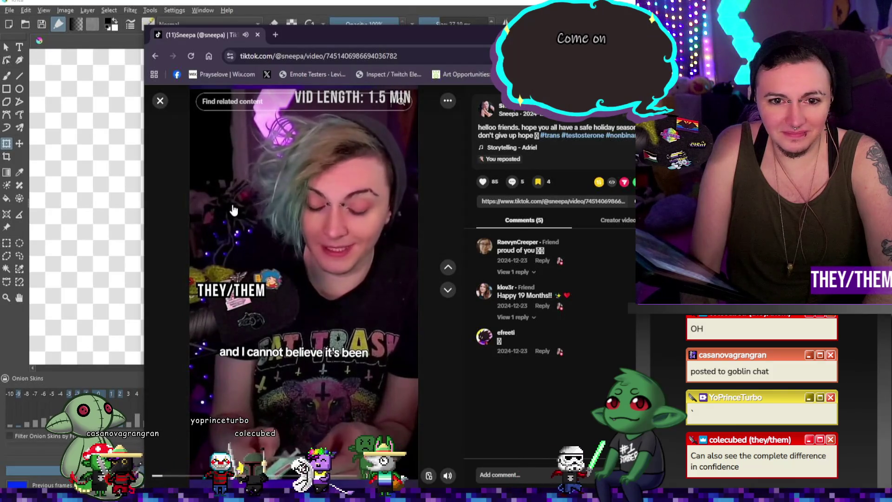
pyautogui.scroll(-1, 234, 211)
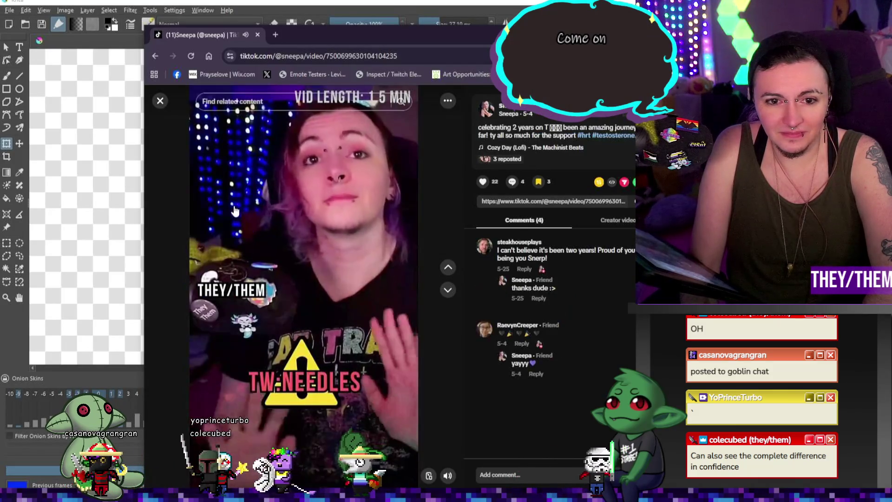
pyautogui.scroll(-1, 234, 210)
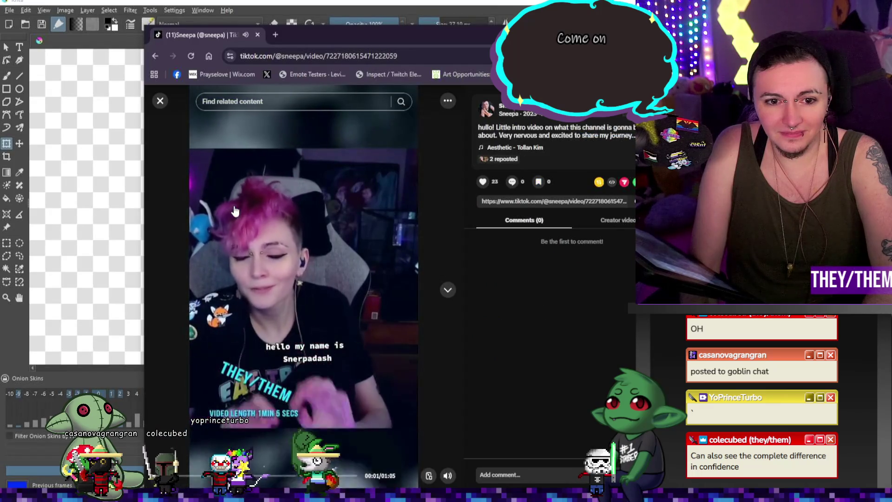
pyautogui.scroll(-1, 235, 211)
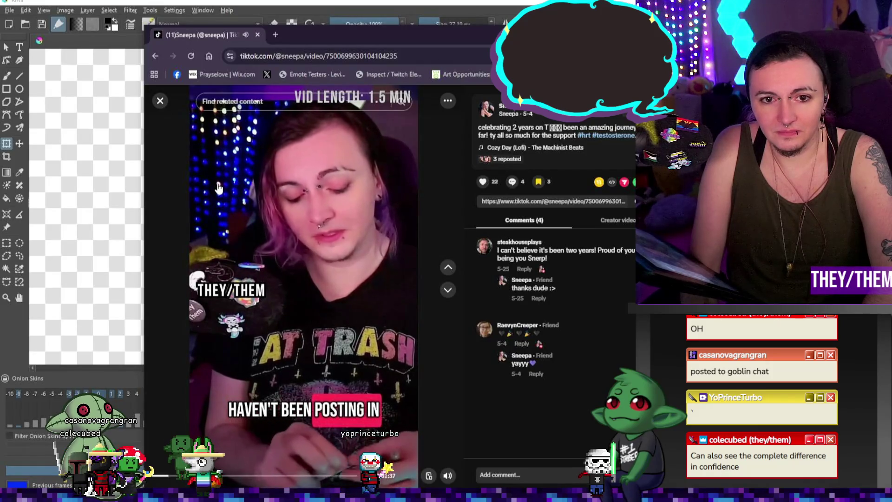
pyautogui.scroll(1, 216, 190)
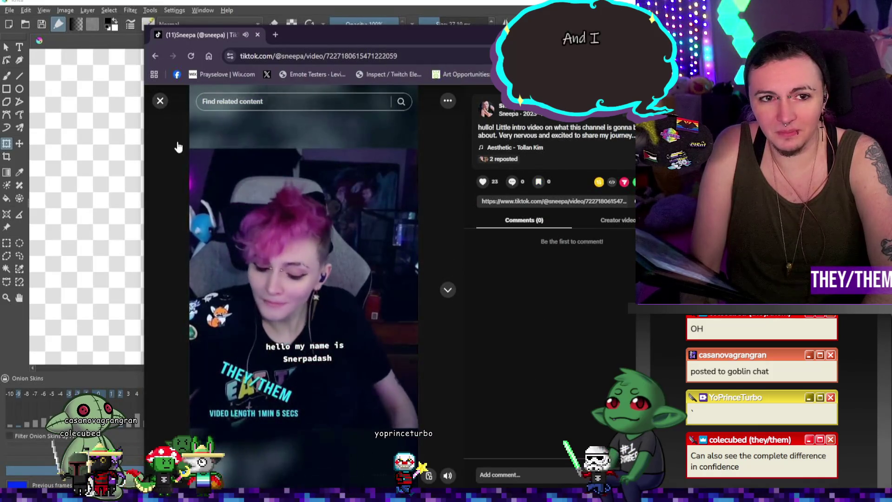
pyautogui.click(159, 102)
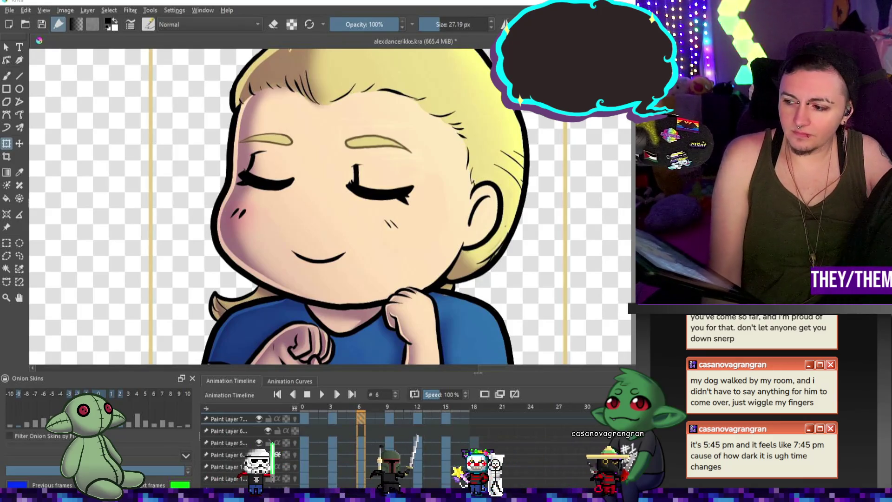
pyautogui.press('-')
pyautogui.press('-')
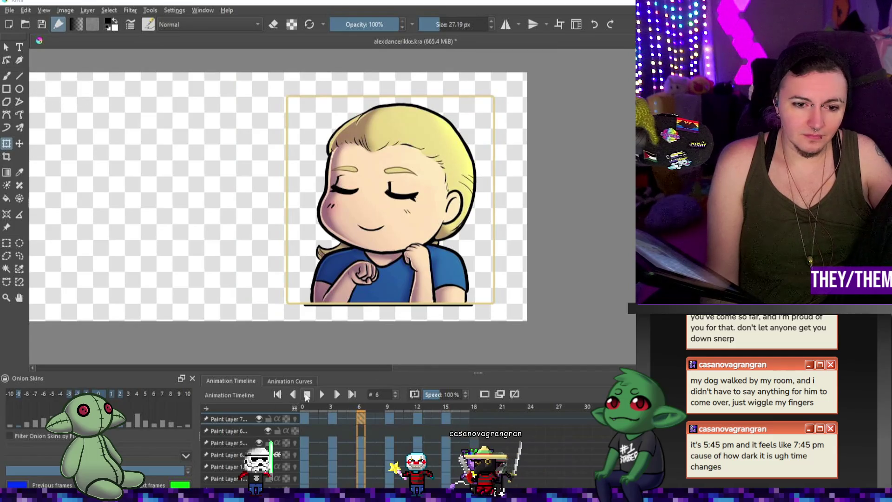
# Preview the animation, then nudge and slightly rotate the ear on frame 9.
pyautogui.click(320, 395)
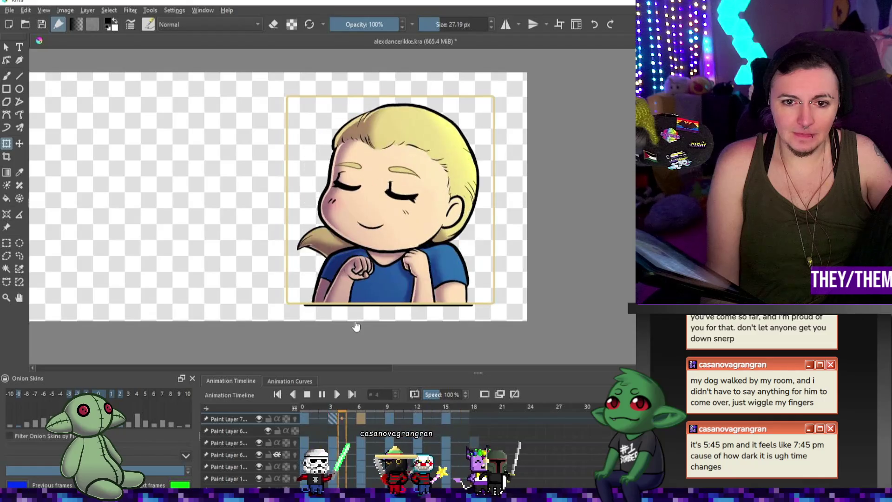
pyautogui.press('space')
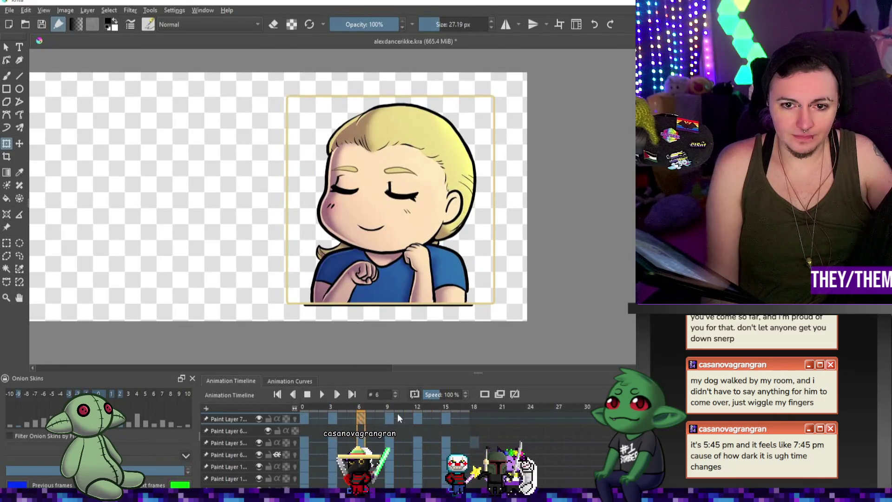
pyautogui.click(389, 417)
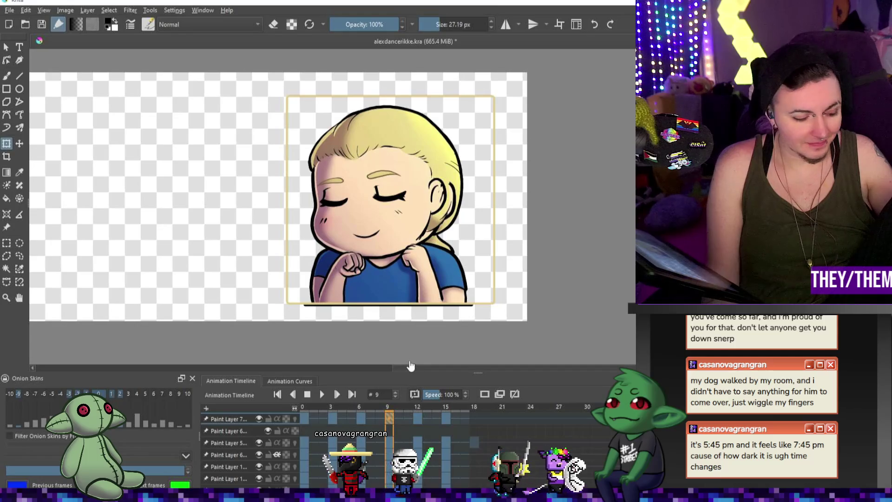
pyautogui.scroll(1, 436, 206)
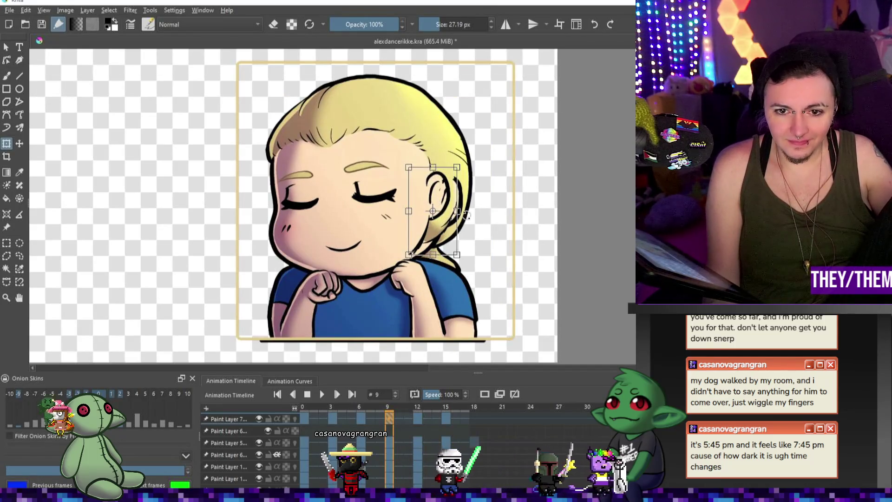
pyautogui.scroll(2, 483, 211)
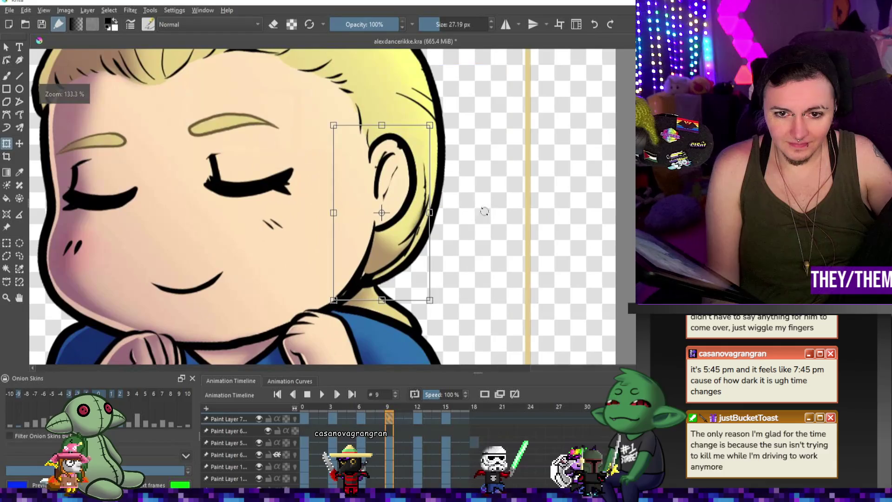
pyautogui.moveTo(484, 212); pyautogui.dragTo(482, 219)
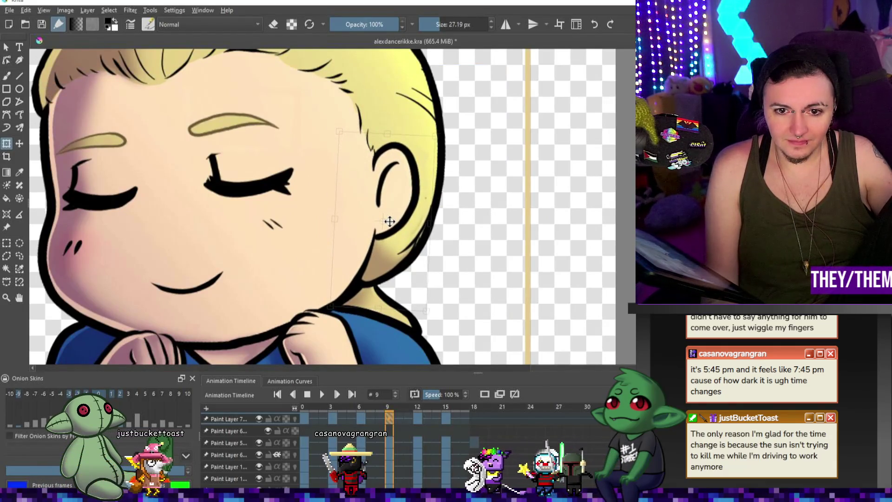
pyautogui.moveTo(389, 221); pyautogui.dragTo(397, 232)
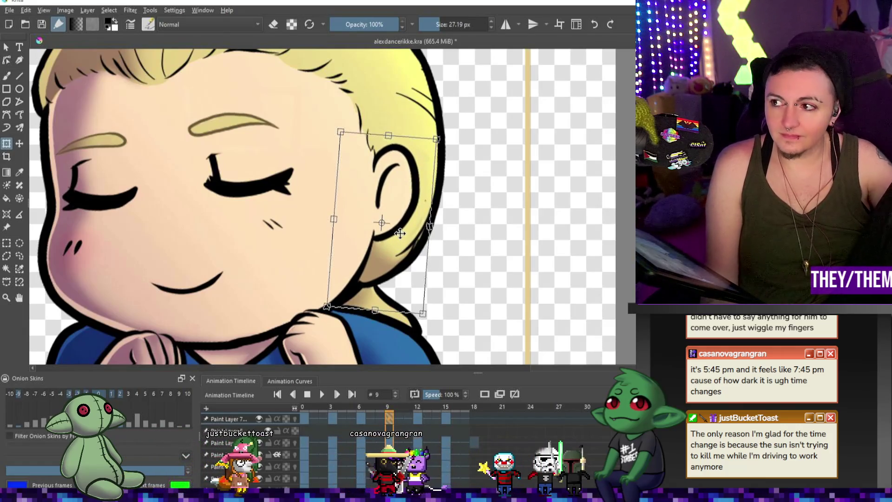
pyautogui.press('Return')
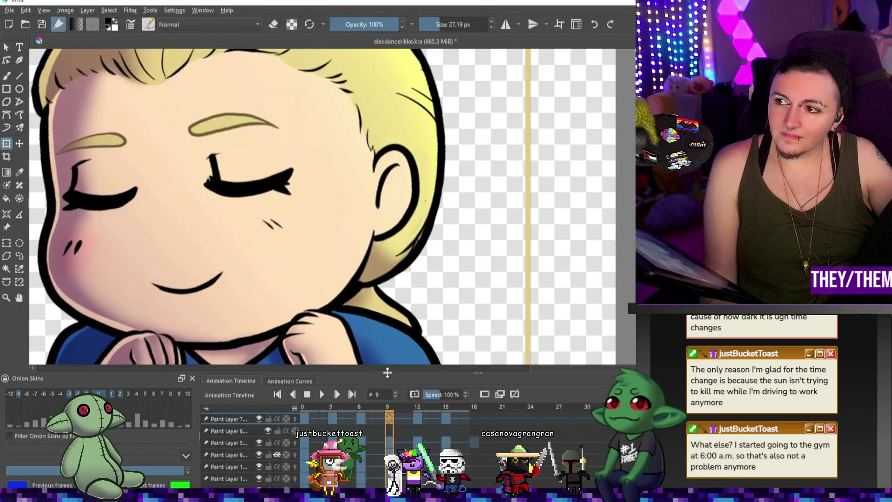
# Shift the ear's position on frame 15 and play the animation to preview.
pyautogui.click(418, 418)
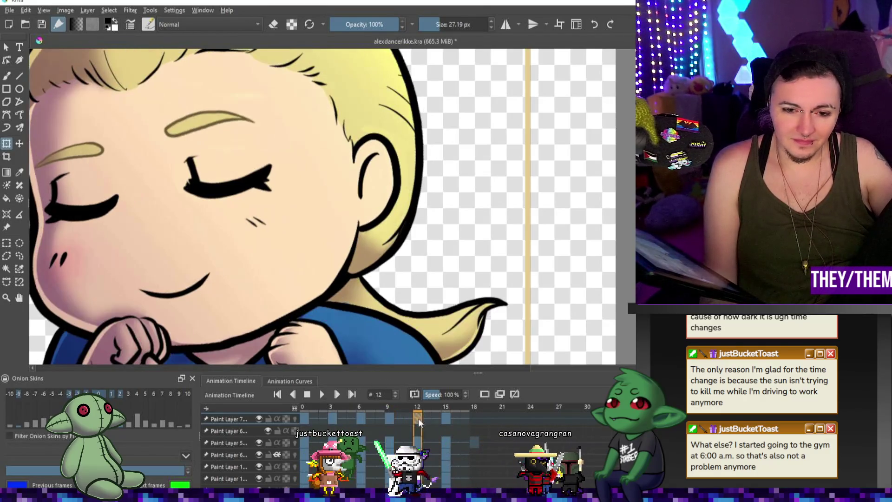
pyautogui.click(444, 420)
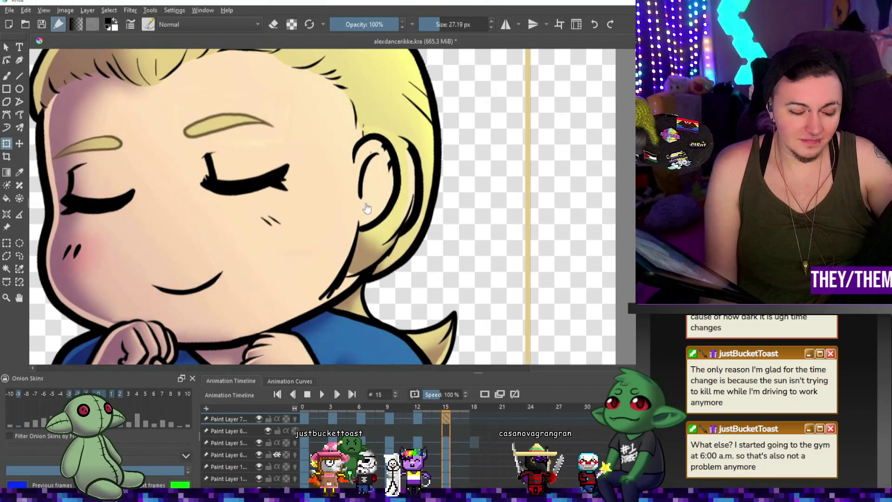
pyautogui.moveTo(367, 216); pyautogui.dragTo(383, 190)
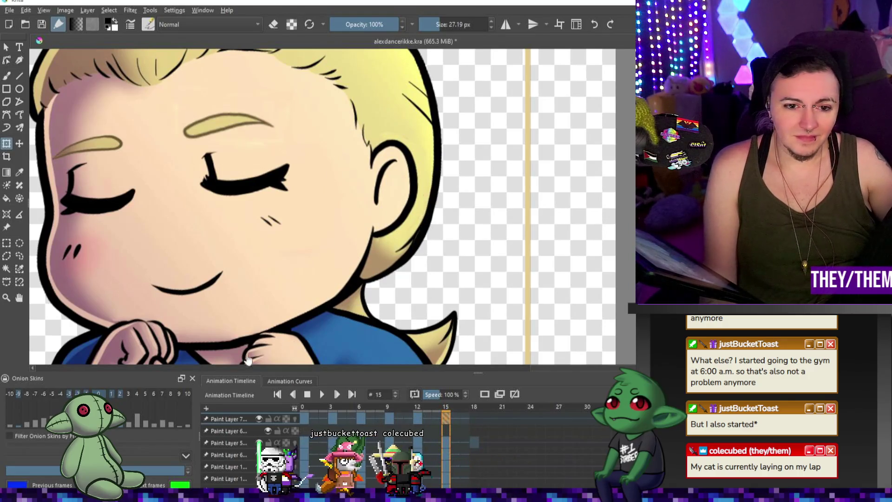
pyautogui.click(322, 394)
pyautogui.press('-')
pyautogui.press('-')
pyautogui.press('-')
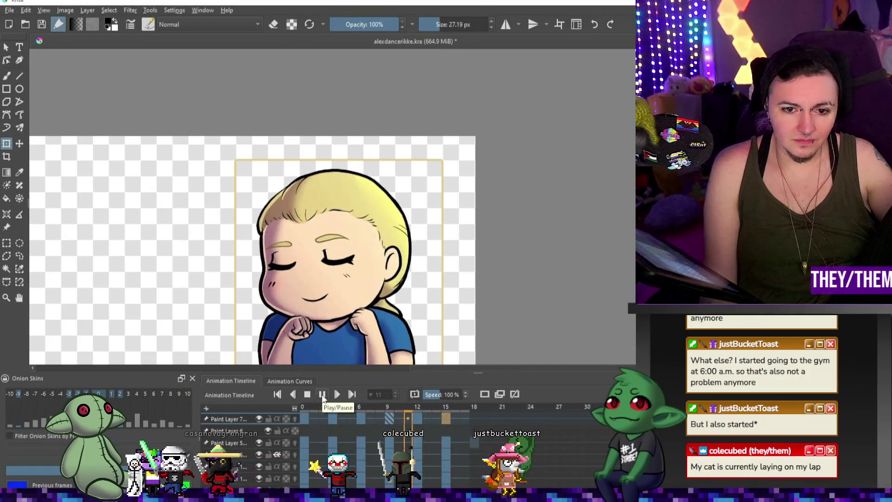
# Stop playback at frame 3, darken the chin line with the freehand brush, and sample the hair's yellow.
pyautogui.click(308, 395)
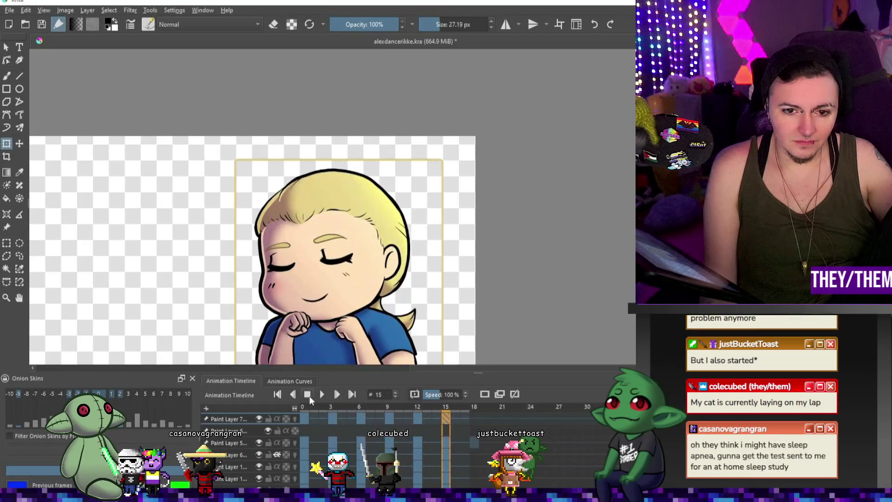
pyautogui.moveTo(303, 420); pyautogui.dragTo(335, 417)
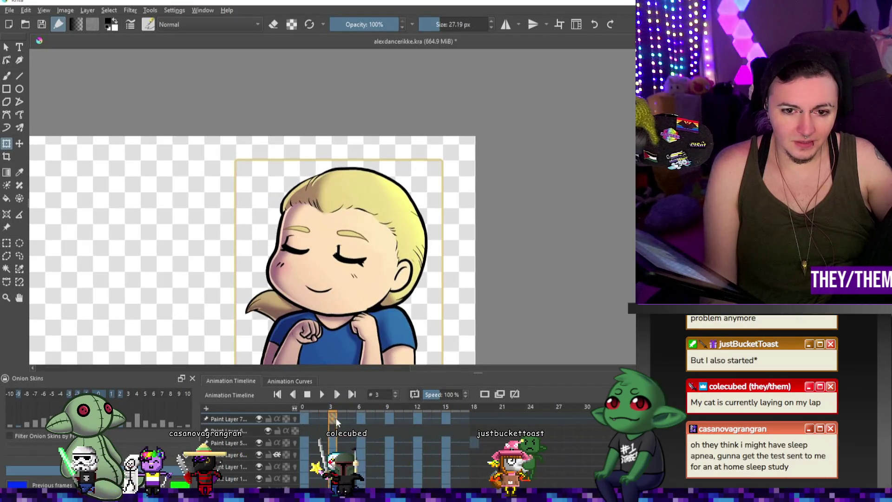
pyautogui.scroll(3, 399, 305)
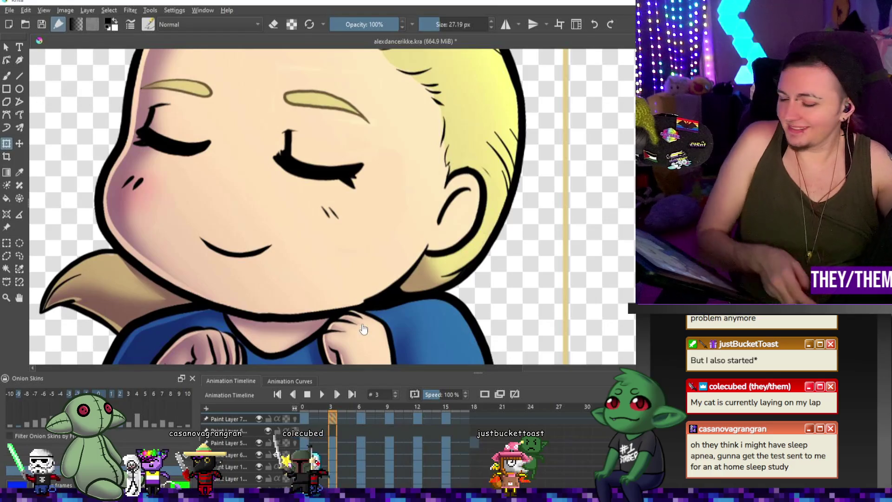
pyautogui.click(7, 77)
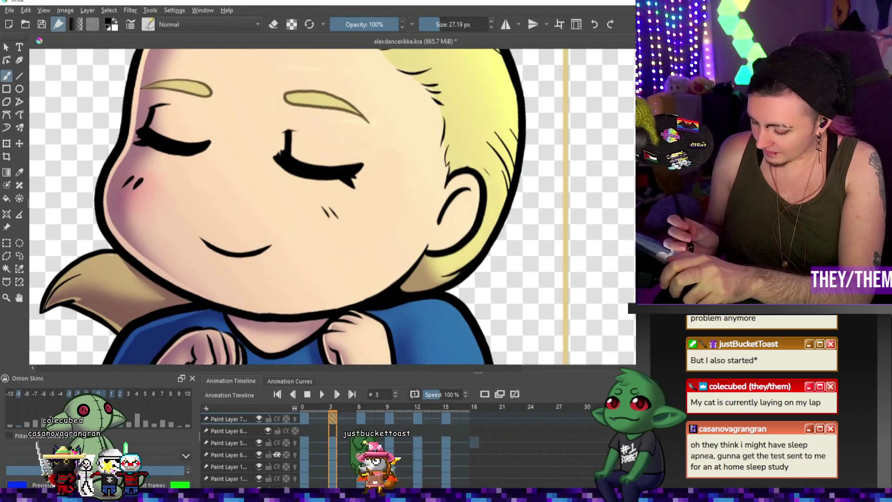
pyautogui.moveTo(288, 316)
pyautogui.mouseDown()
pyautogui.moveTo(267, 314)
pyautogui.moveTo(365, 301)
pyautogui.mouseUp()
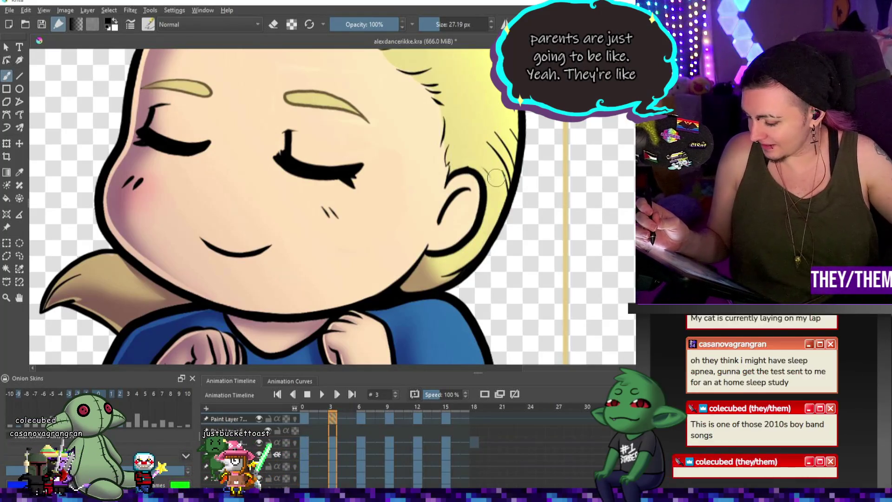
pyautogui.keyDown('alt'); pyautogui.click(487, 188); pyautogui.keyUp('alt')
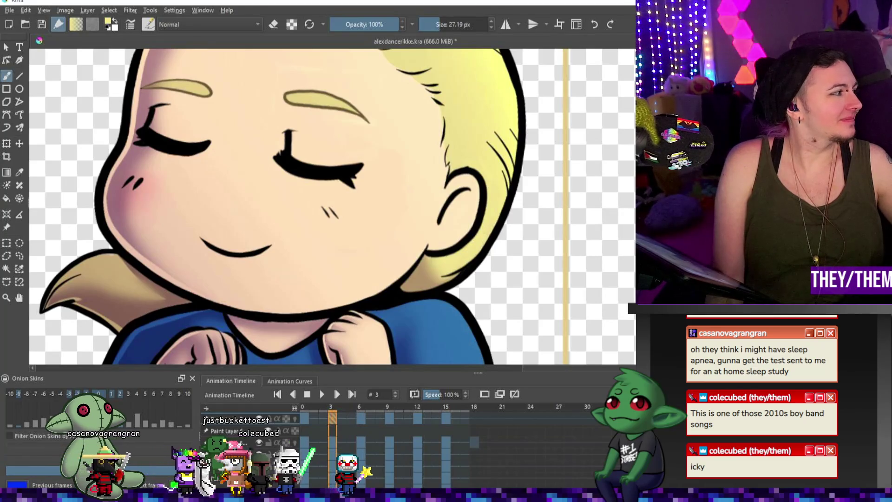
pyautogui.scroll(-5, 534, 141)
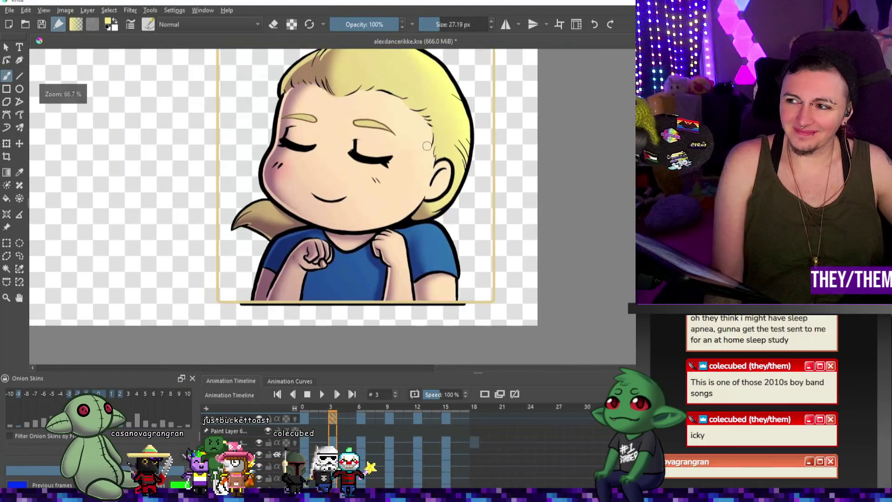
# Zoom out and recentre the view on the whole character.
pyautogui.scroll(5, 534, 141)
pyautogui.moveTo(508, 137); pyautogui.dragTo(480, 132)
pyautogui.scroll(-4, 480, 132)
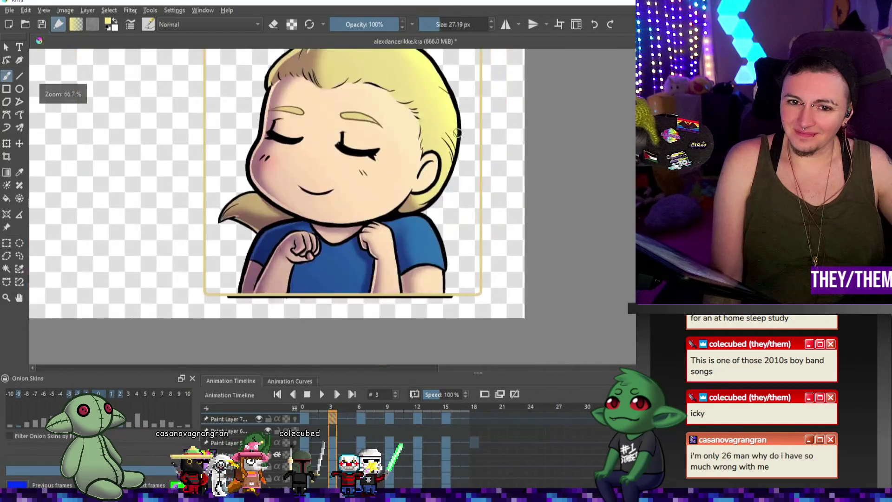
pyautogui.scroll(1, 483, 162)
pyautogui.scroll(1, 484, 163)
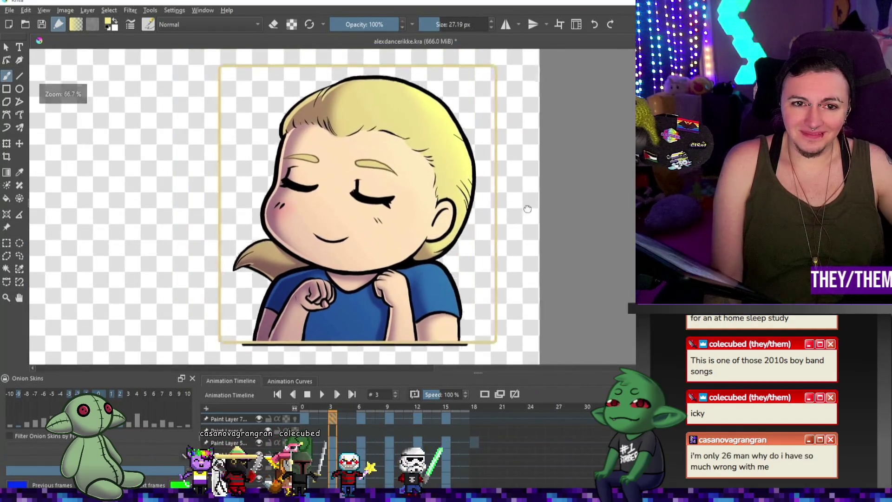
pyautogui.scroll(3, 356, 108)
pyautogui.scroll(-2, 355, 109)
pyautogui.scroll(-1, 355, 108)
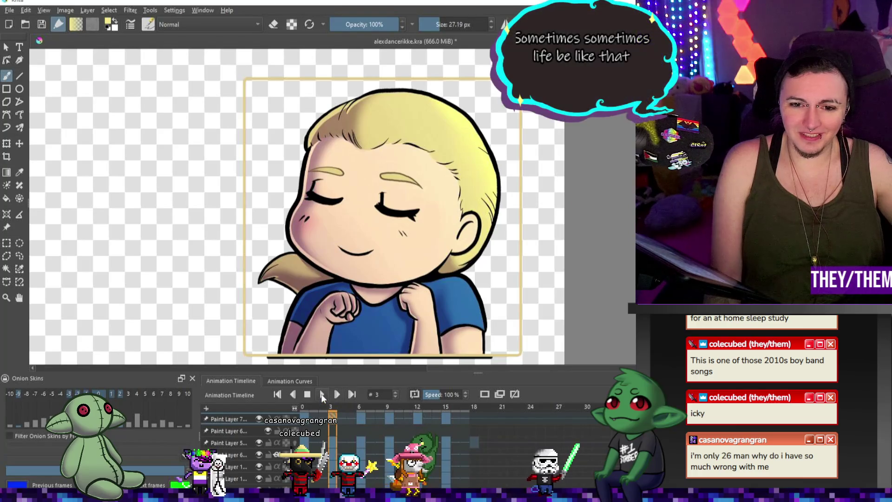
# Play the loop once, stop it, and step forward to frame 6 zoomed on the ear.
pyautogui.press('space')
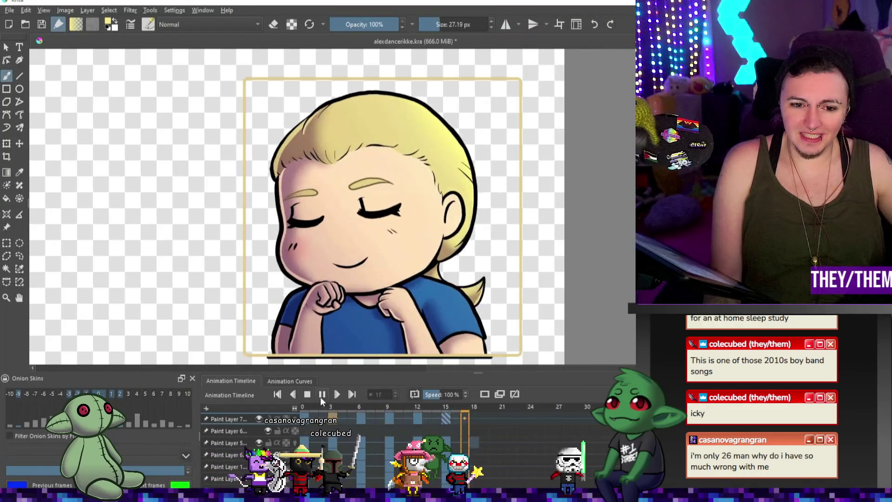
pyautogui.press('space')
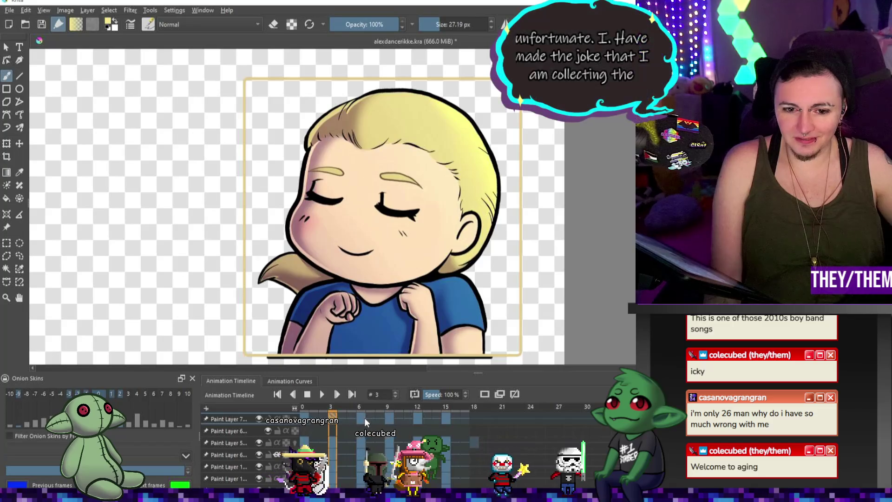
pyautogui.press('.')
pyautogui.scroll(3, 491, 231)
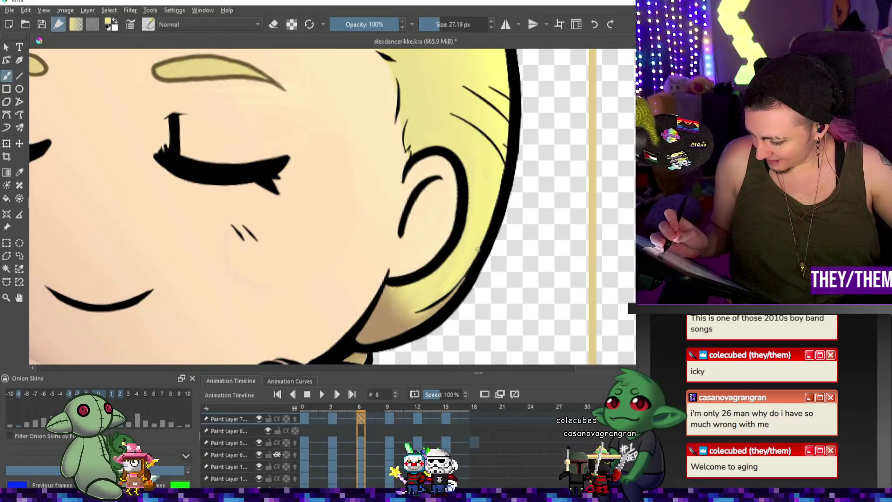
pyautogui.press('alt')
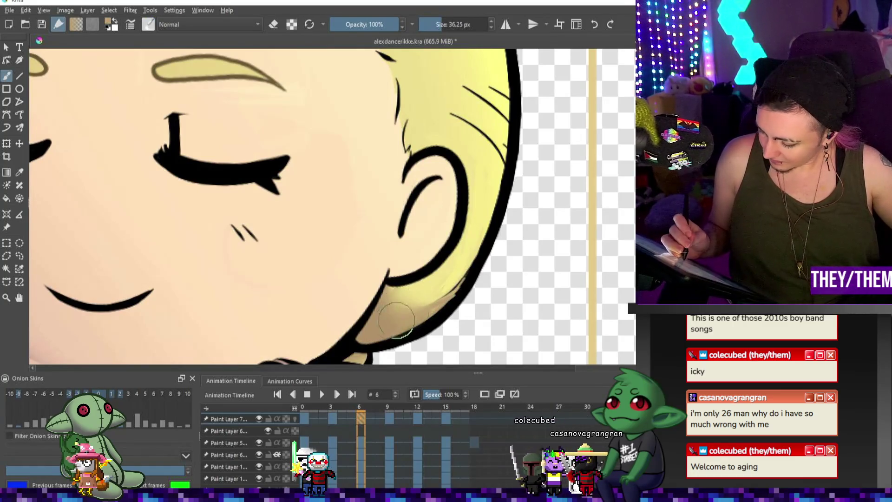
pyautogui.press('/')
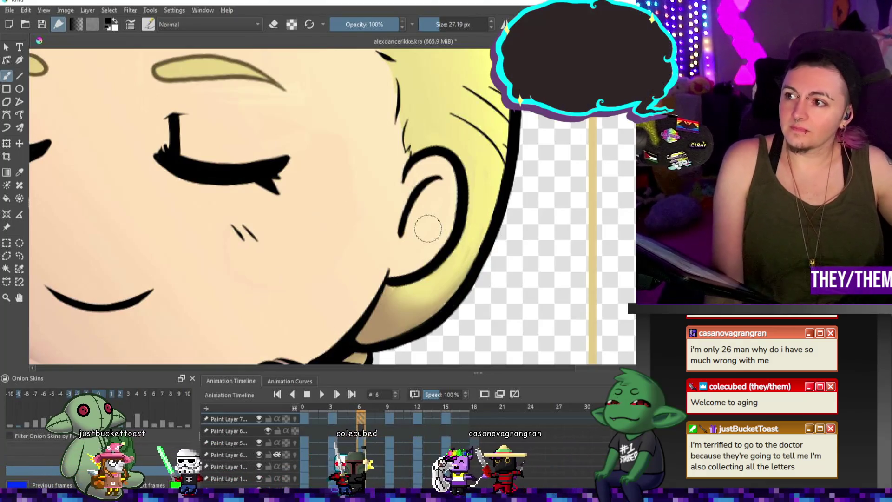
pyautogui.scroll(-3, 333, 207)
pyautogui.scroll(2, 332, 207)
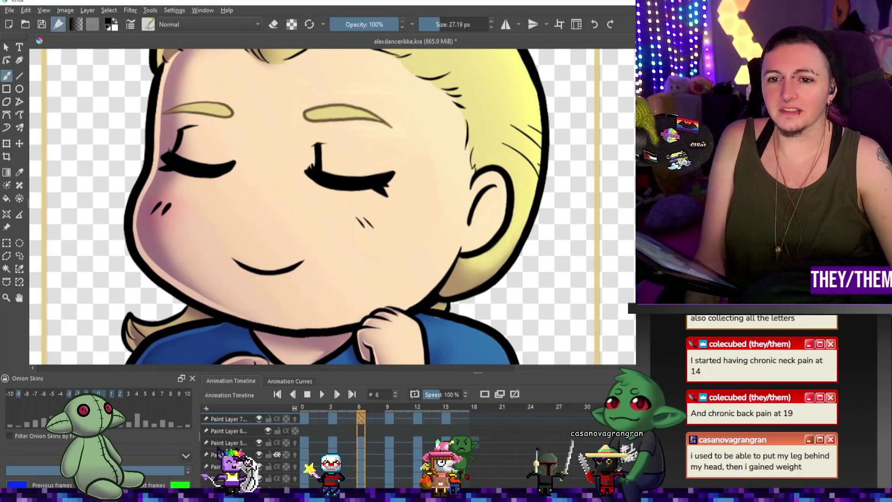
# Play the emote animation, adjusting zoom while it runs, then stop it.
pyautogui.press('-')
pyautogui.press('-')
pyautogui.press('-')
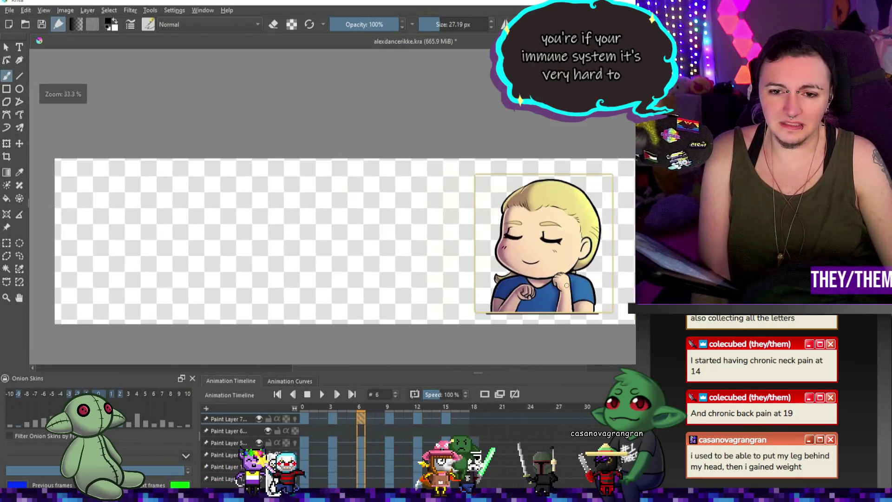
pyautogui.press('+')
pyautogui.press('+')
pyautogui.press('space')
pyautogui.press('-')
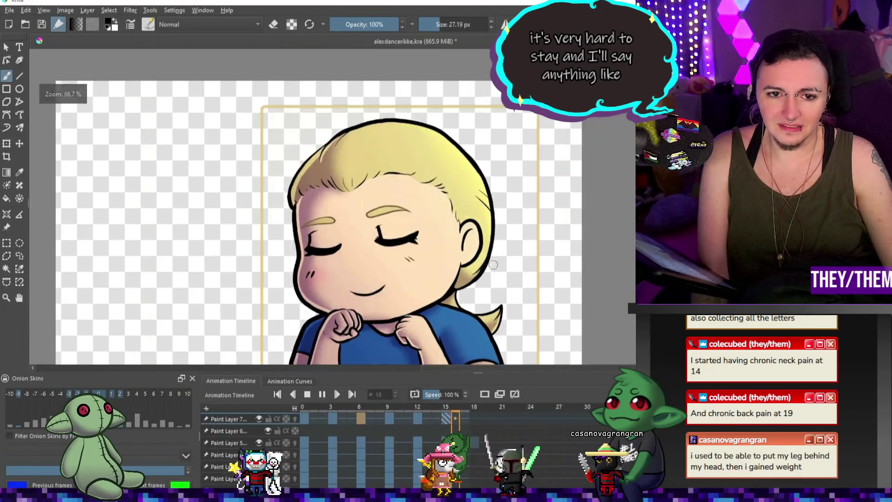
pyautogui.press('-')
pyautogui.press('-')
pyautogui.press('+')
pyautogui.press('+')
pyautogui.press('-')
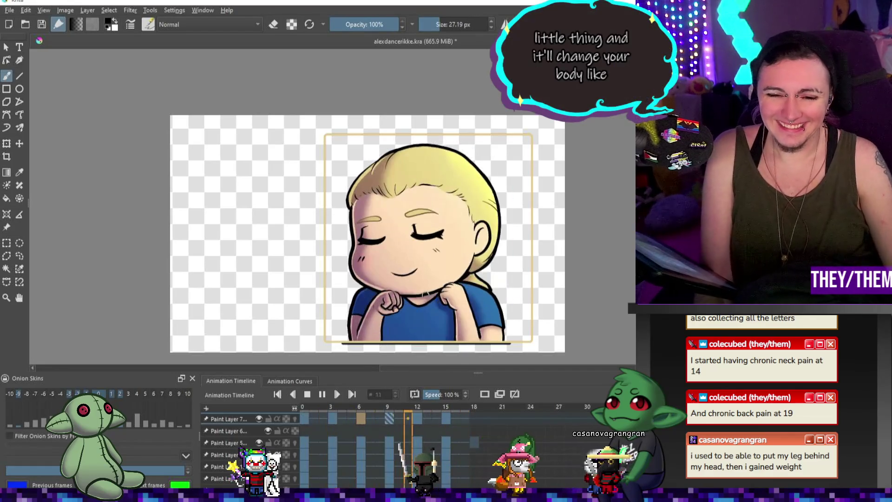
pyautogui.press('-')
pyautogui.press('+')
pyautogui.press('+')
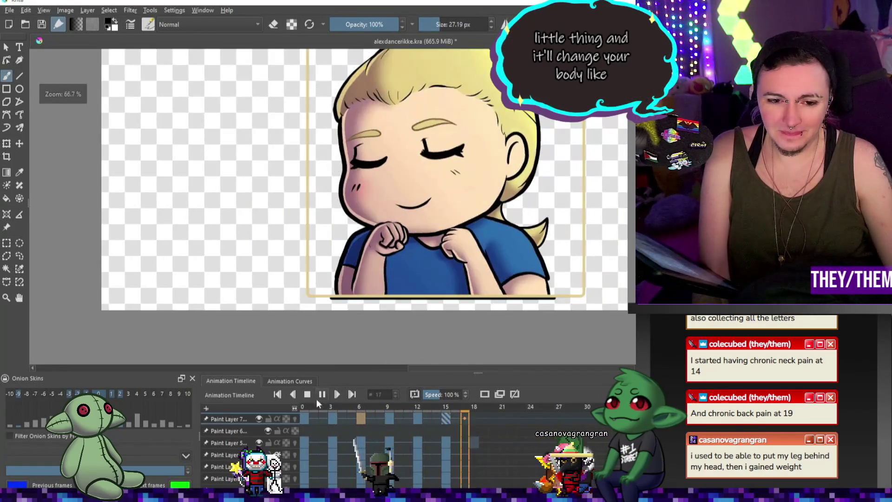
pyautogui.press('space')
# Settle the view around half size on the character and play the animation again.
pyautogui.press('+')
pyautogui.press('+')
pyautogui.press('+')
pyautogui.press('-')
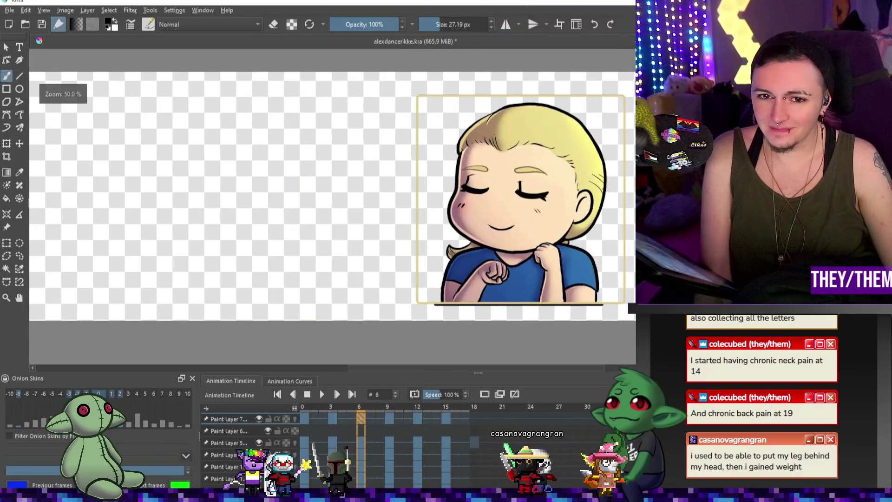
pyautogui.press('-')
pyautogui.press('-')
pyautogui.press('+')
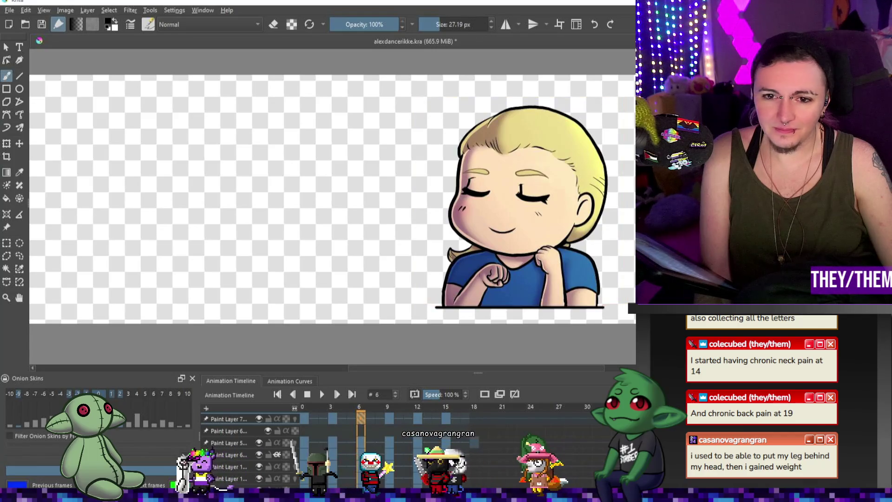
pyautogui.press('+')
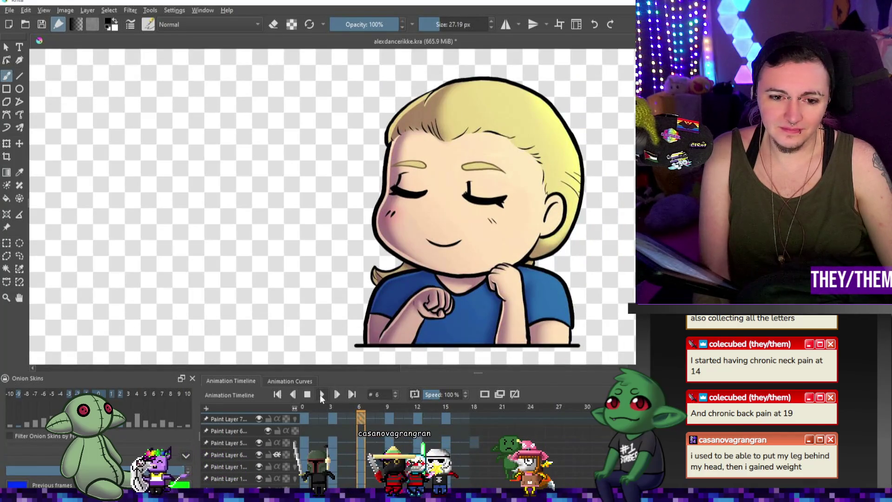
pyautogui.click(321, 394)
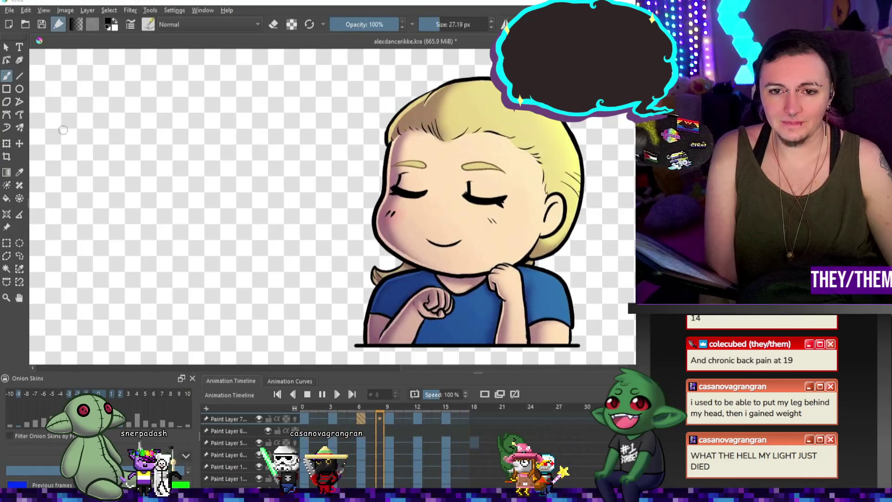
# Pause the animation playback.
pyautogui.scroll(-4, 354, 165)
pyautogui.scroll(2, 395, 186)
pyautogui.scroll(-1, 418, 199)
pyautogui.scroll(1, 433, 211)
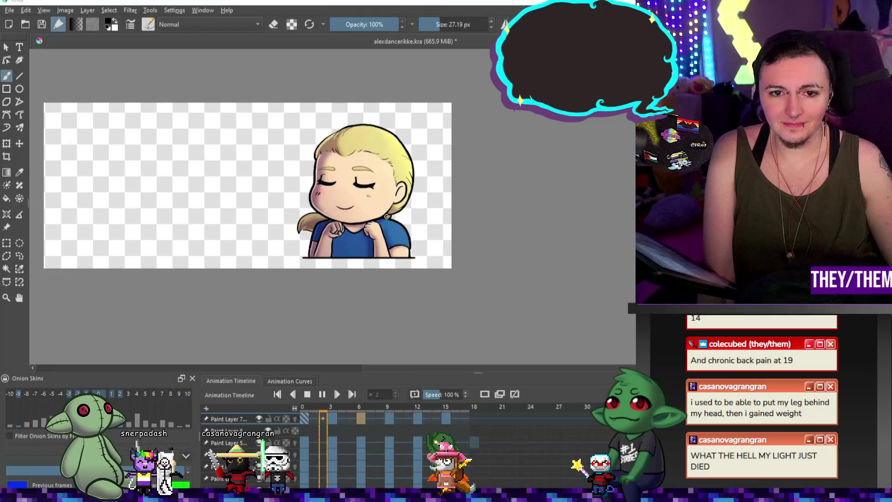
pyautogui.scroll(2, 363, 220)
pyautogui.click(319, 395)
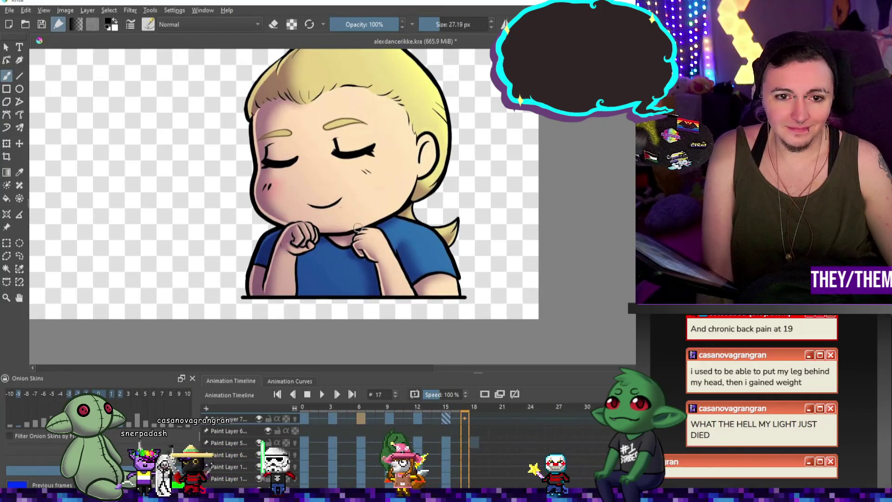
# Inspect frames 14, 7 and 13, then jump back to frame 0.
pyautogui.scroll(1, 363, 195)
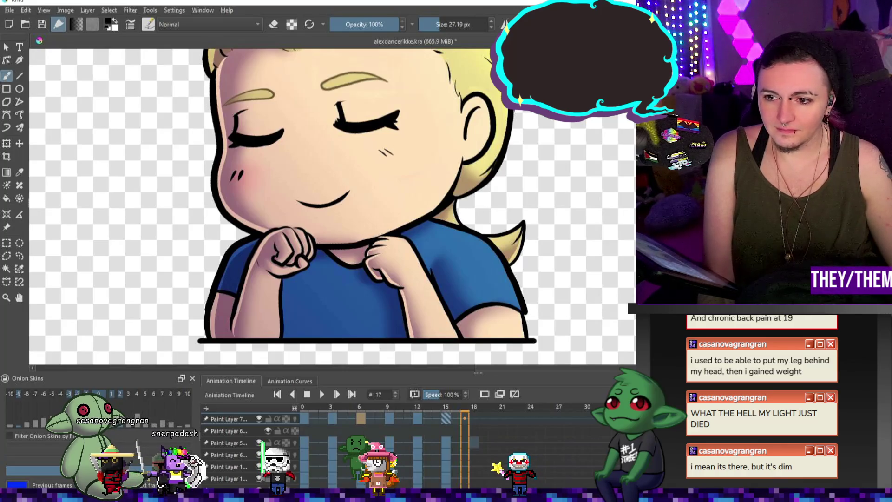
pyautogui.scroll(-3, 332, 205)
pyautogui.scroll(2, 332, 205)
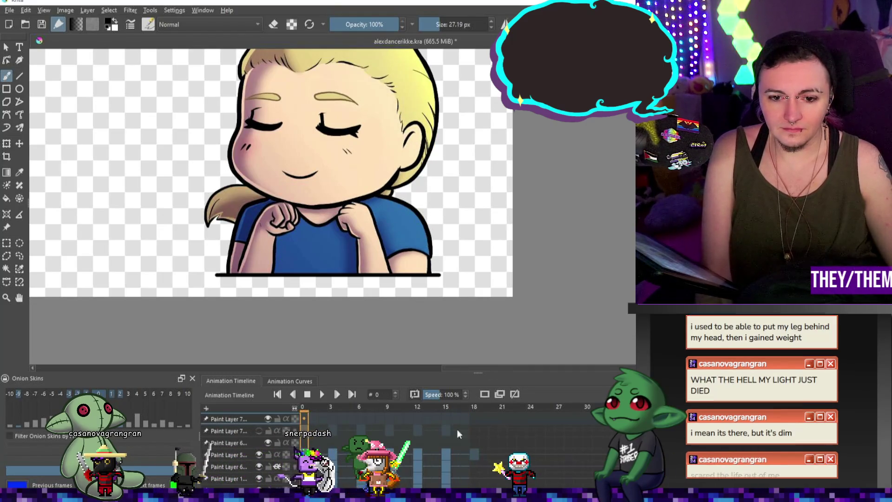
pyautogui.click(436, 432)
pyautogui.click(370, 431)
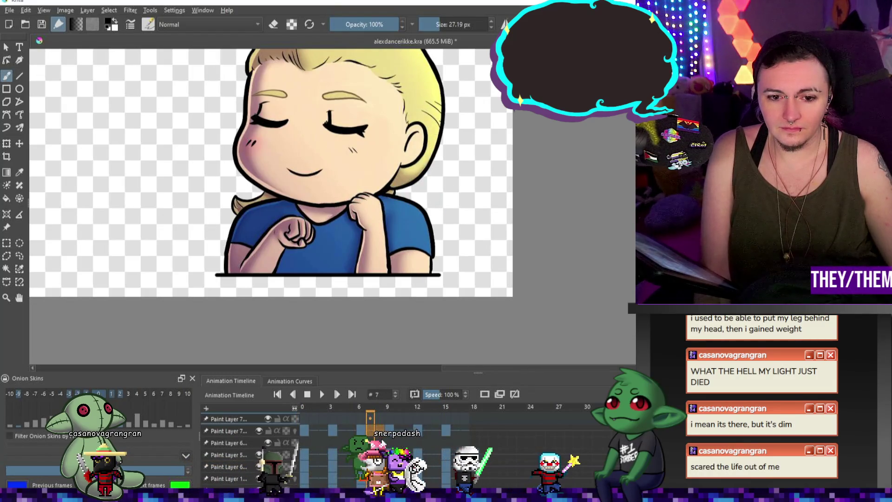
pyautogui.click(426, 430)
pyautogui.press('Home')
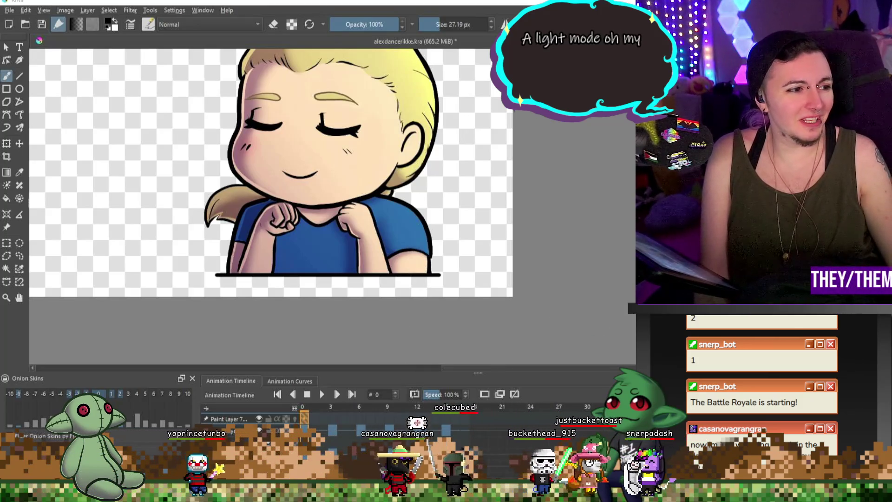
# Reset the canvas zoom to 100% on the face, ready to sample a colour.
pyautogui.hscroll(2, 271, 172)
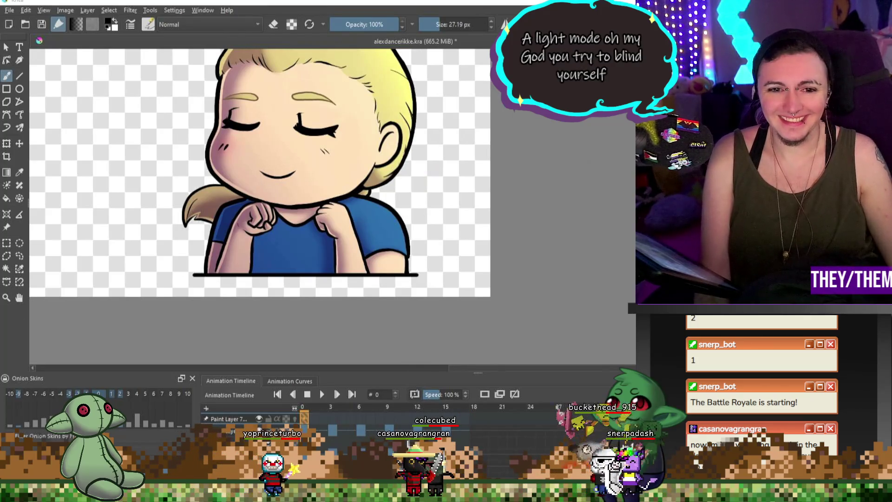
pyautogui.scroll(-3, 471, 251)
pyautogui.scroll(4, 471, 251)
pyautogui.scroll(-3, 472, 250)
pyautogui.scroll(1, 472, 251)
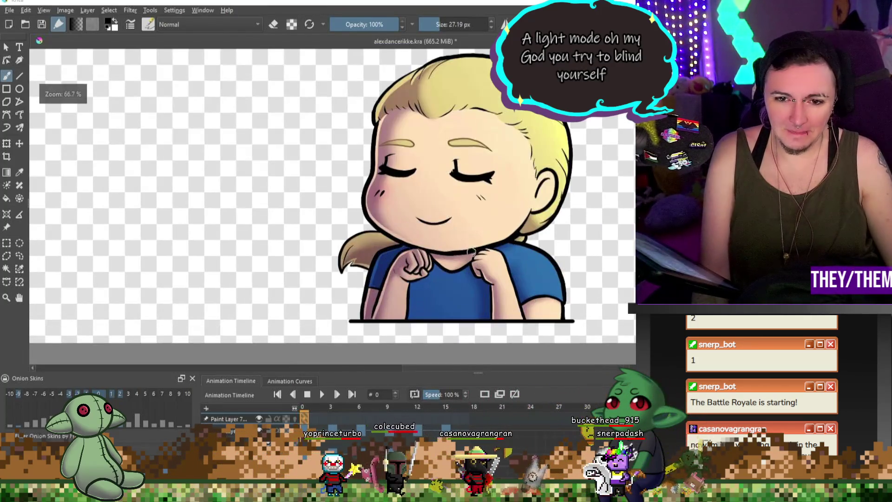
pyautogui.scroll(1, 468, 158)
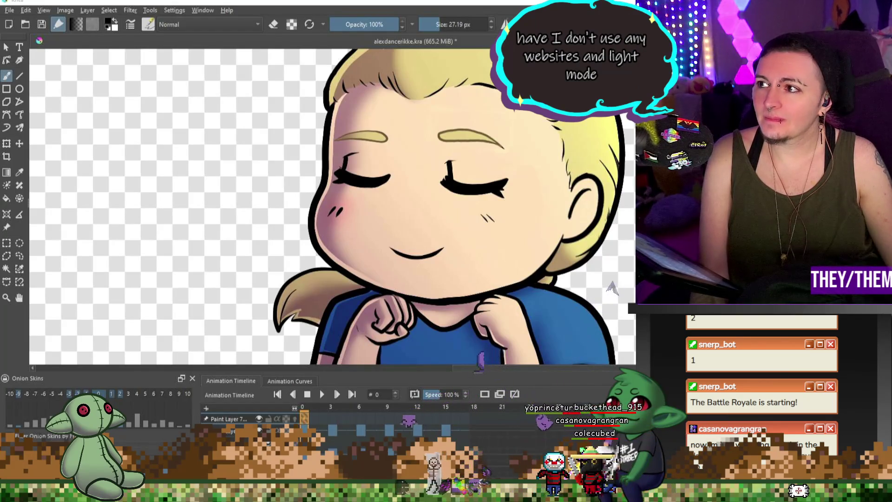
pyautogui.press('2')
pyautogui.press('1')
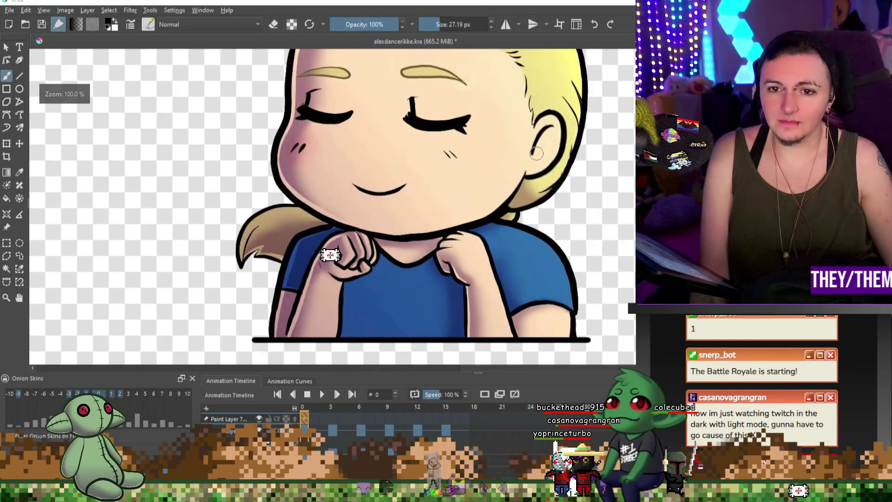
pyautogui.press('2')
pyautogui.press('1')
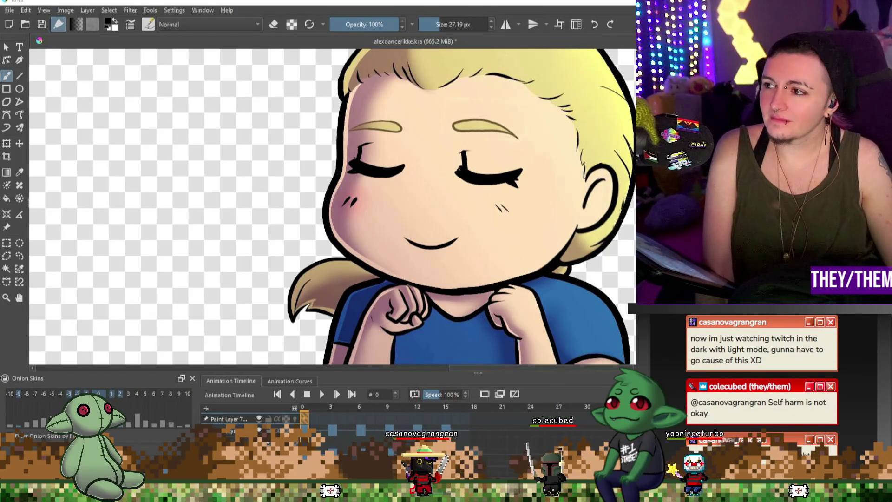
pyautogui.scroll(2, 356, 183)
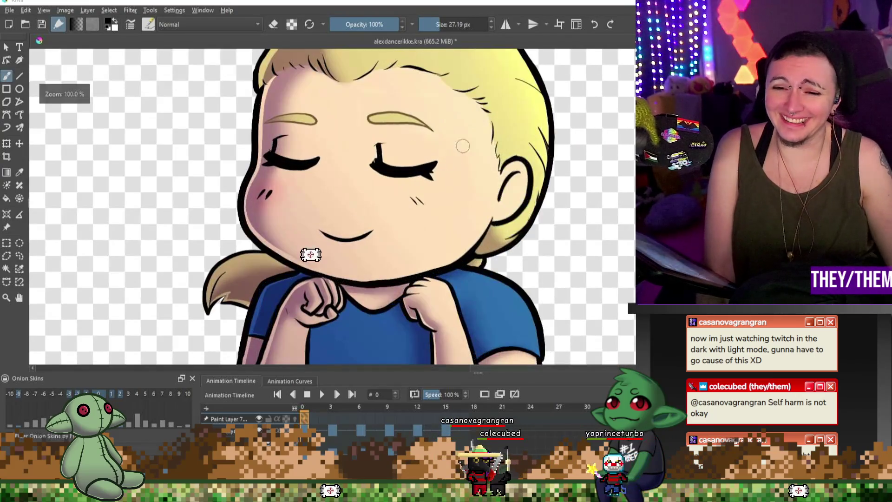
pyautogui.scroll(1, 356, 183)
pyautogui.press('2')
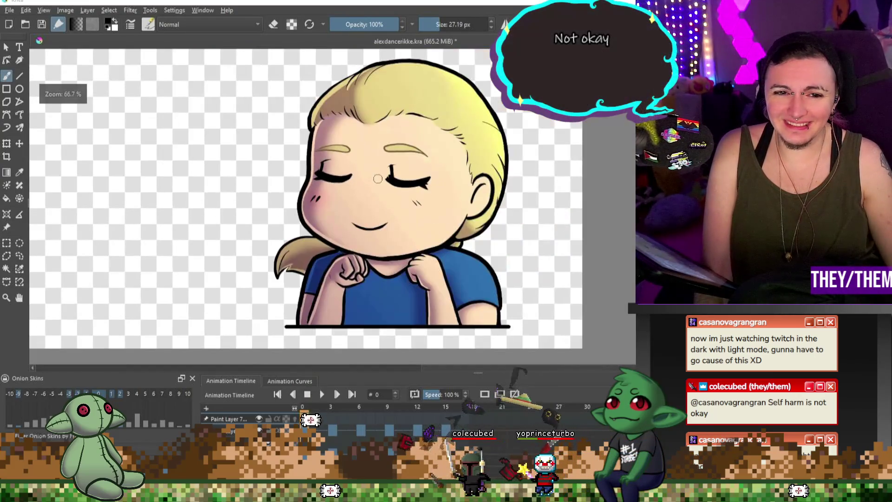
pyautogui.press('1')
pyautogui.press('2')
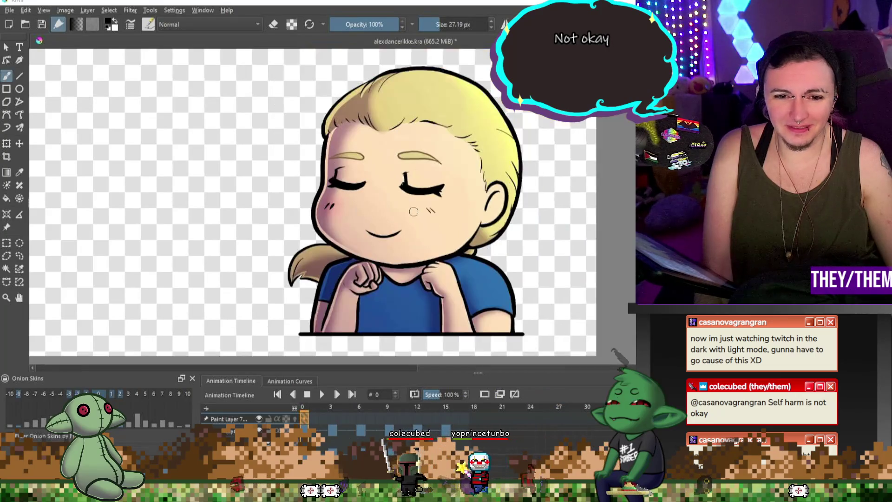
pyautogui.scroll(3, 395, 241)
pyautogui.press('1')
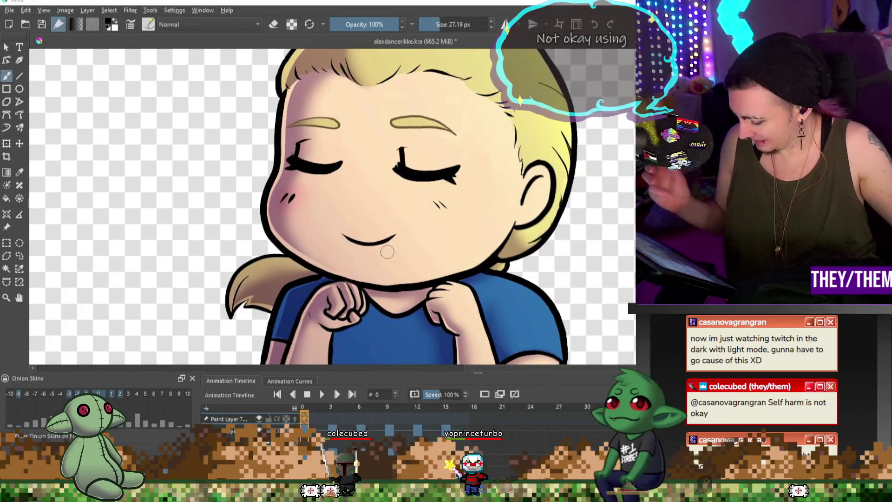
pyautogui.press('alt')
# Sample the skin tone, paint over the smile's left end, and add a small line beneath the right eye.
pyautogui.keyDown('alt'); pyautogui.click(395, 224); pyautogui.keyUp('alt')
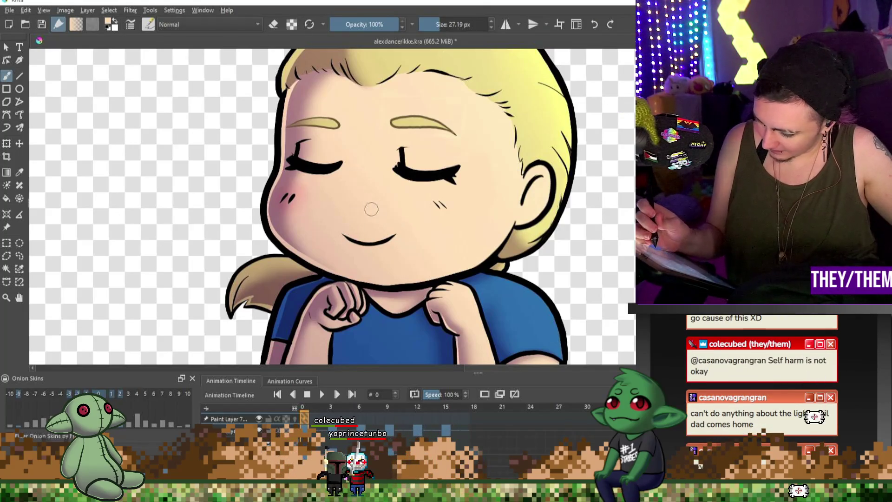
pyautogui.moveTo(348, 238); pyautogui.dragTo(387, 240)
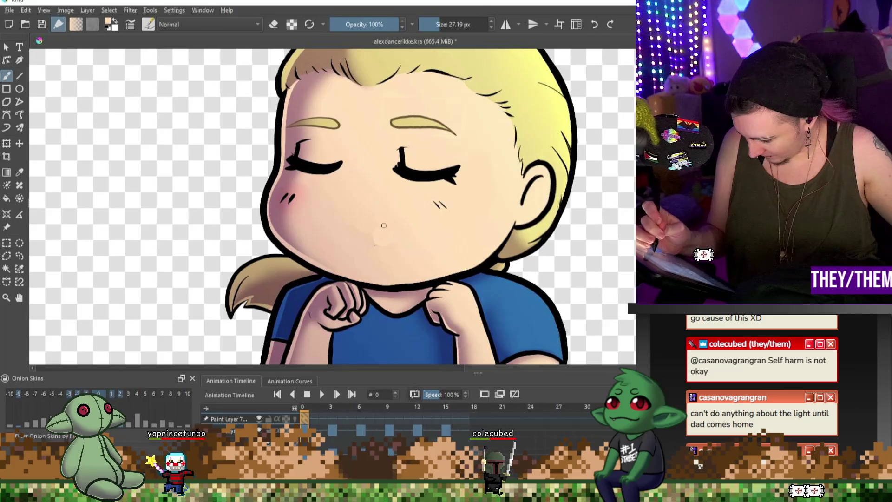
pyautogui.press(']')
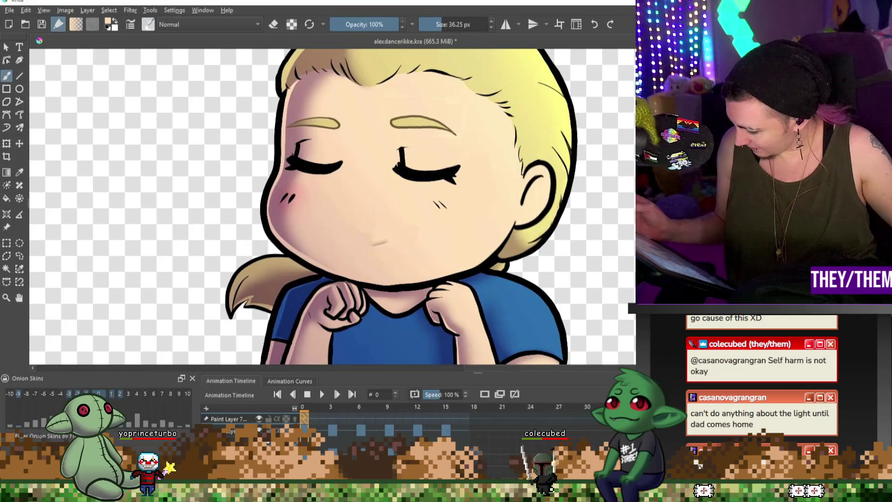
pyautogui.press('[')
pyautogui.press('[')
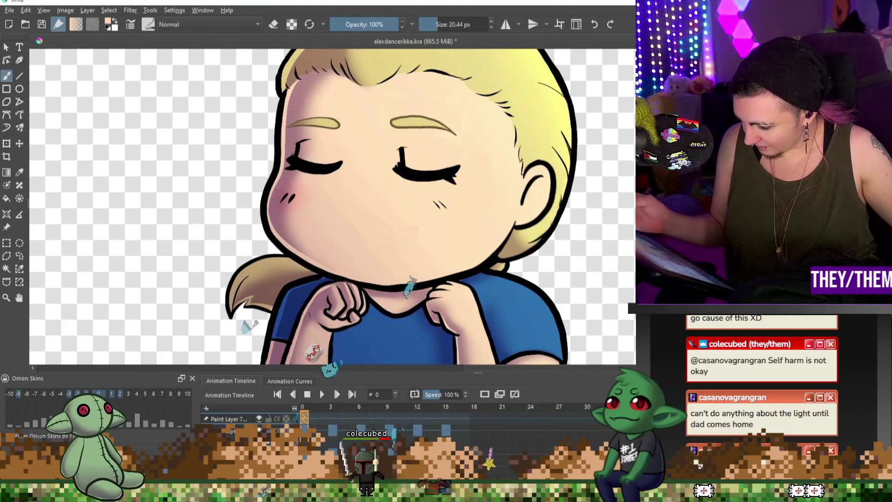
pyautogui.moveTo(439, 201); pyautogui.dragTo(445, 208)
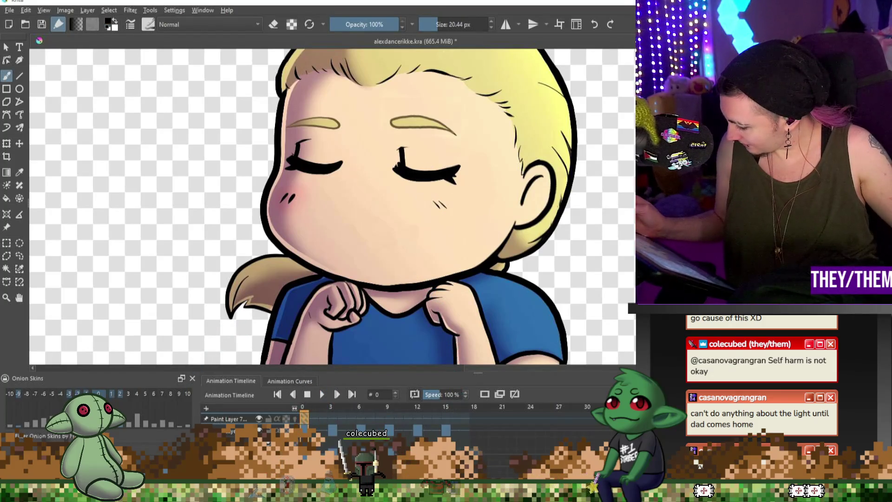
# Draw a smile across the lower face, redoing it as a shorter closed smile.
pyautogui.press(']')
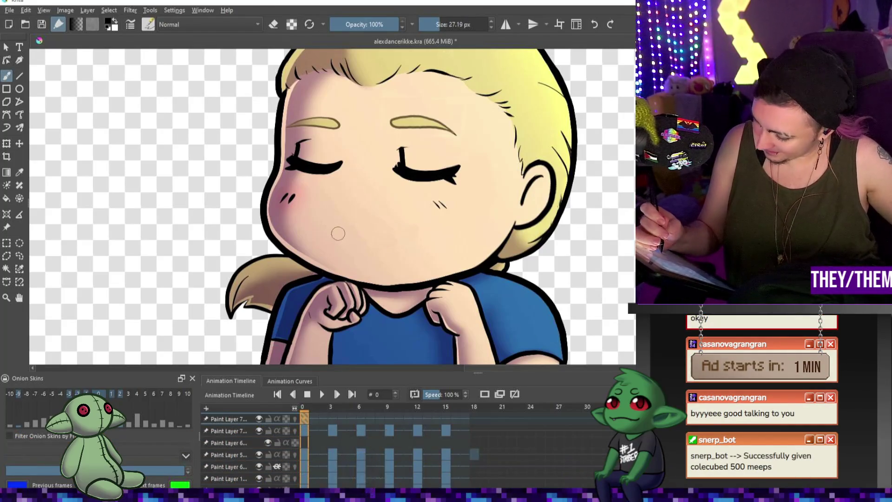
pyautogui.hotkey('ctrl', 'z')
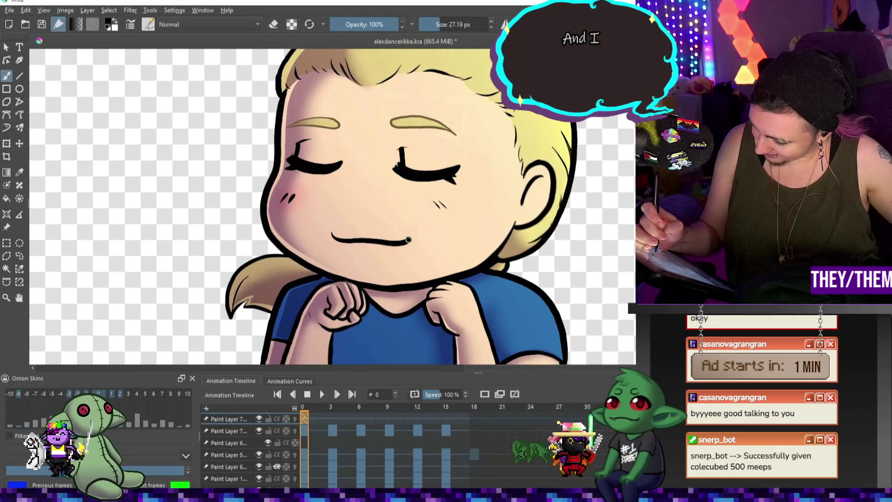
pyautogui.moveTo(349, 237); pyautogui.dragTo(412, 233)
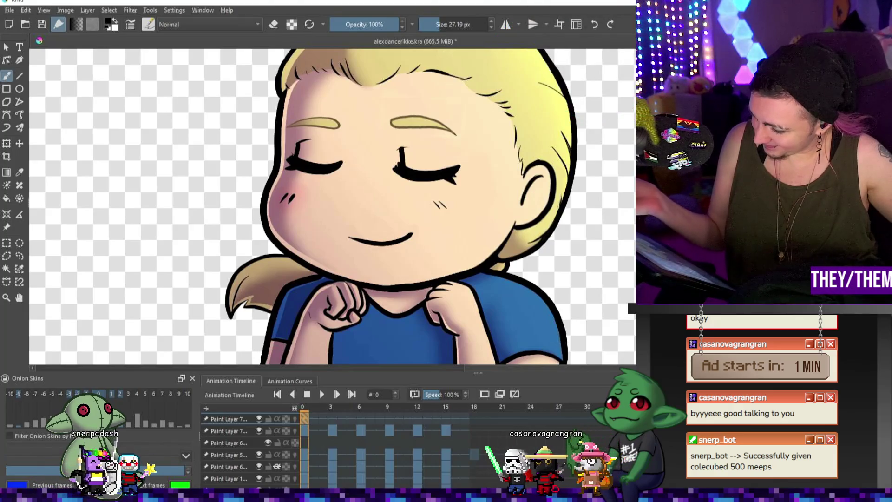
pyautogui.hotkey('ctrl', 'z')
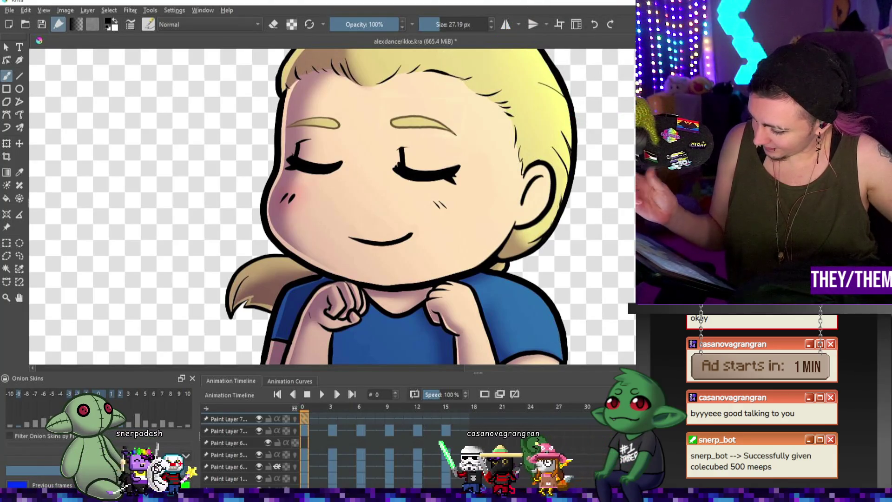
pyautogui.moveTo(352, 237); pyautogui.dragTo(412, 236)
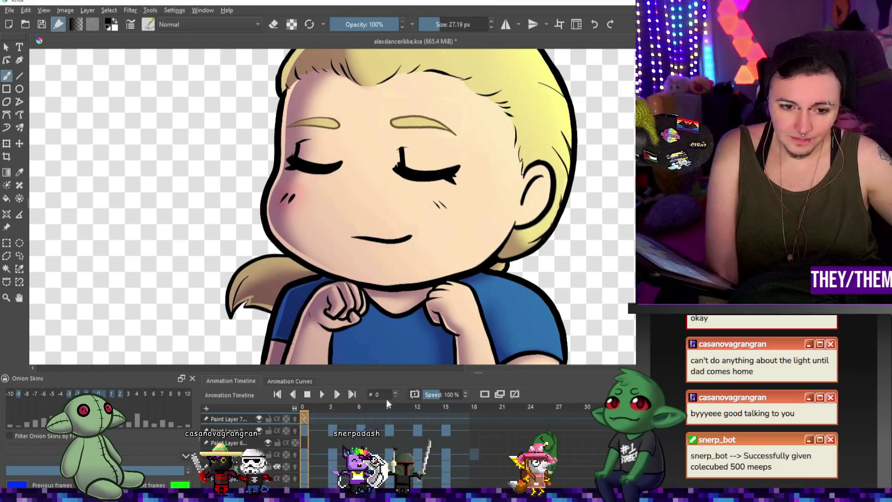
# Check the mouth on keyframes 3, 6, 9, 12 and 15, returning to frame 3.
pyautogui.click(332, 418)
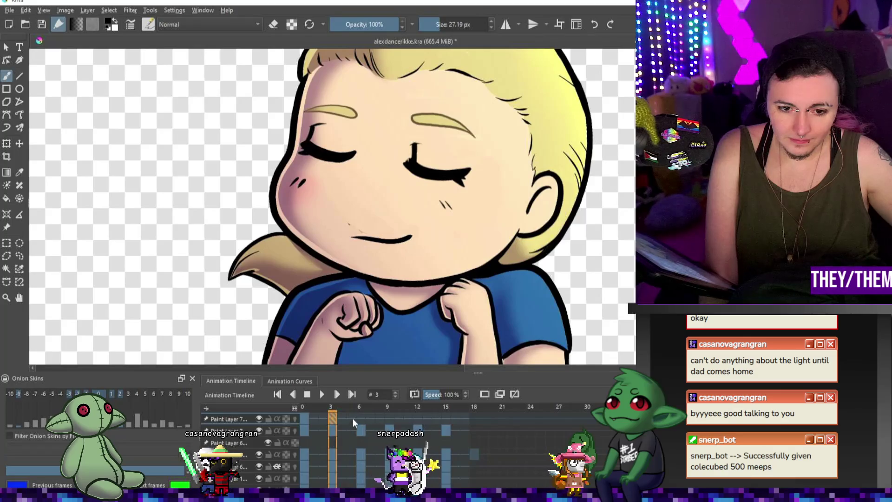
pyautogui.click(360, 417)
pyautogui.click(388, 417)
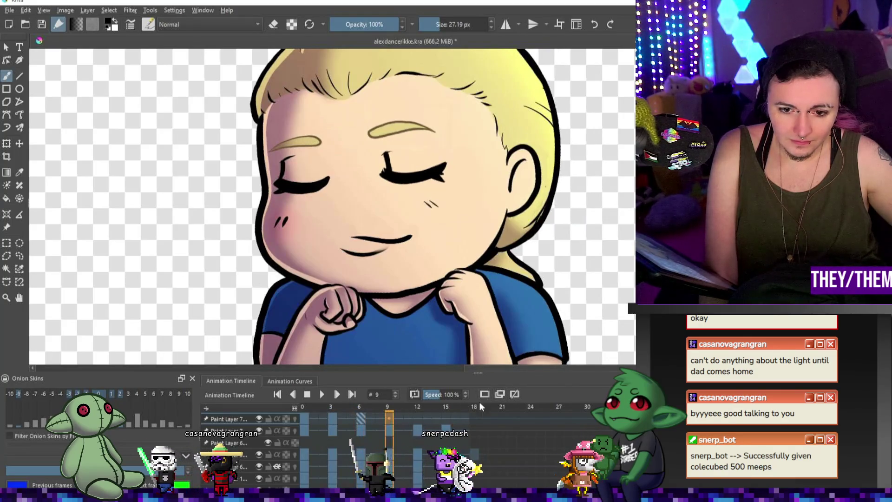
pyautogui.click(417, 418)
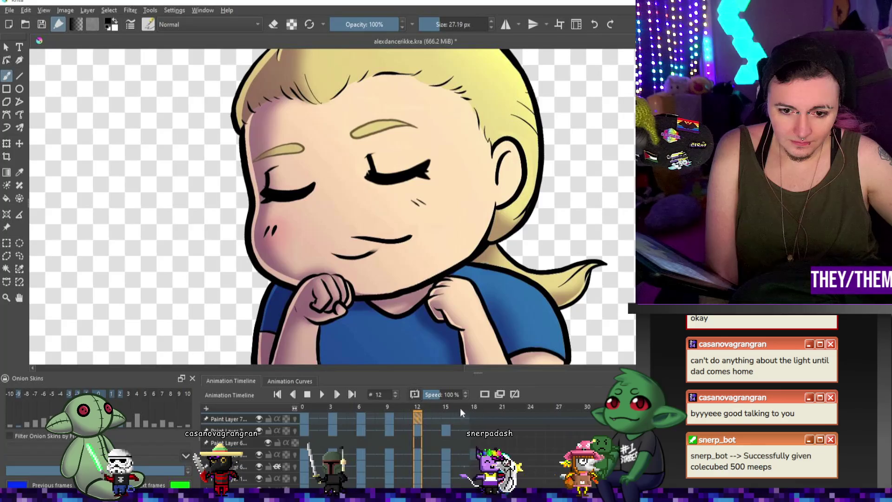
pyautogui.click(446, 418)
pyautogui.click(332, 418)
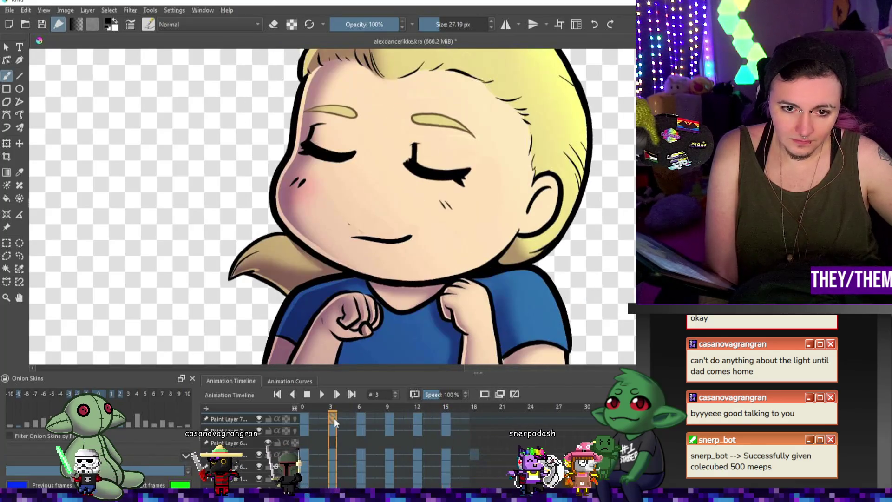
# Rotate the mouth on frame 3 clockwise to match the head's tilt.
pyautogui.hotkey('ctrl', 't')
pyautogui.moveTo(434, 218); pyautogui.dragTo(420, 240)
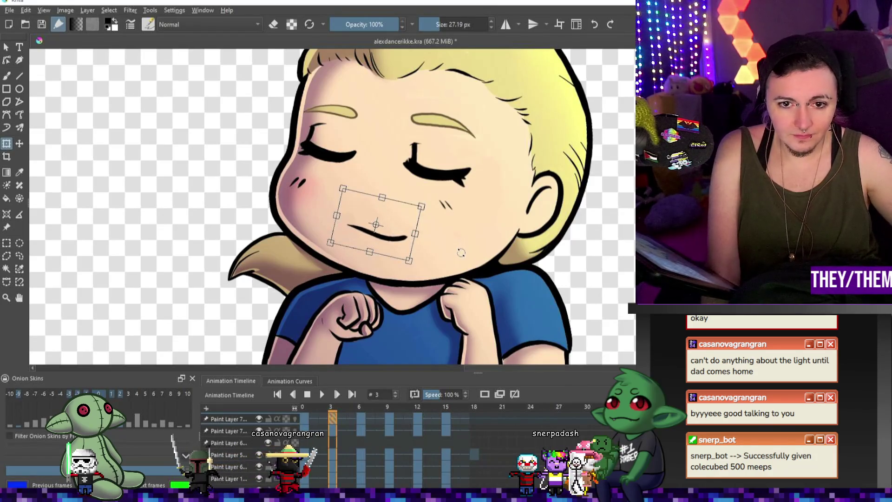
pyautogui.click(322, 419)
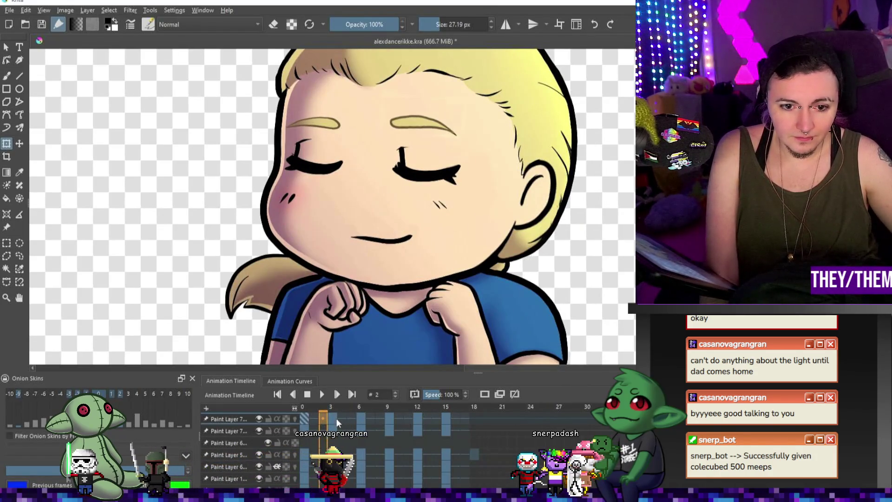
pyautogui.click(334, 418)
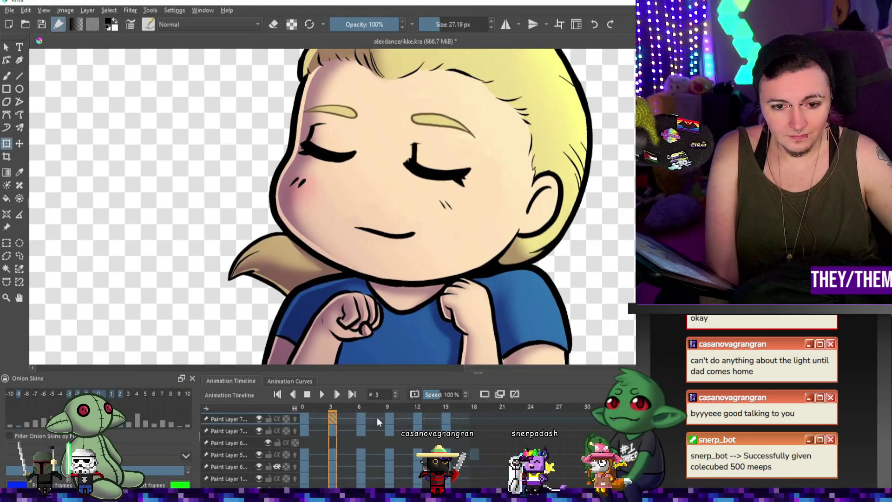
# Tilt the mouth slightly on frame 6 and nudge it up and left.
pyautogui.click(361, 417)
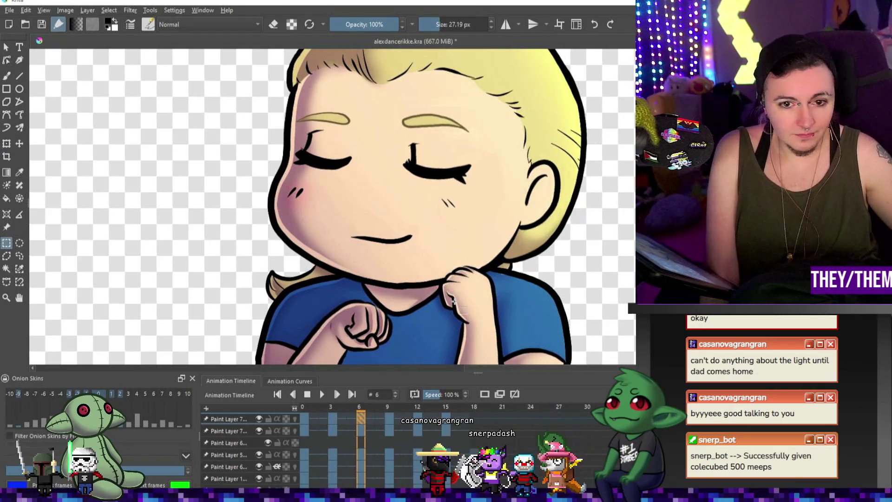
pyautogui.hotkey('ctrl', 't')
pyautogui.moveTo(505, 256)
pyautogui.mouseDown()
pyautogui.moveTo(508, 234)
pyautogui.moveTo(506, 246)
pyautogui.mouseUp()
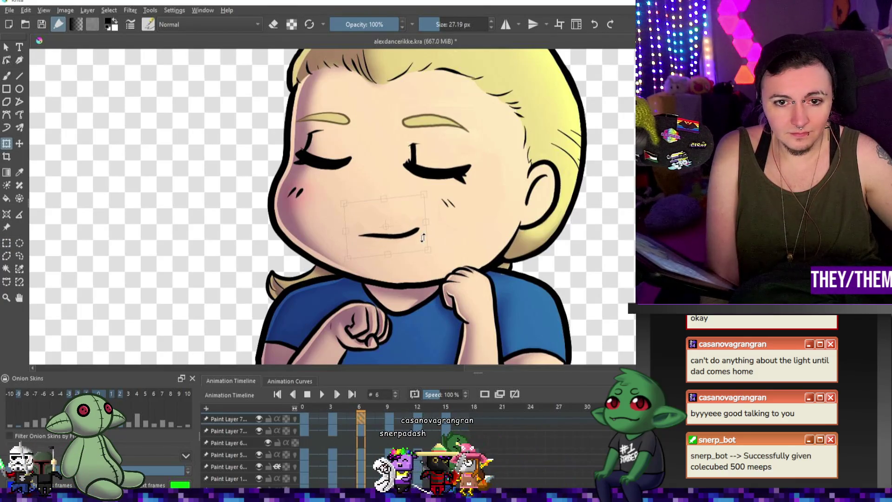
pyautogui.moveTo(399, 236); pyautogui.dragTo(396, 237)
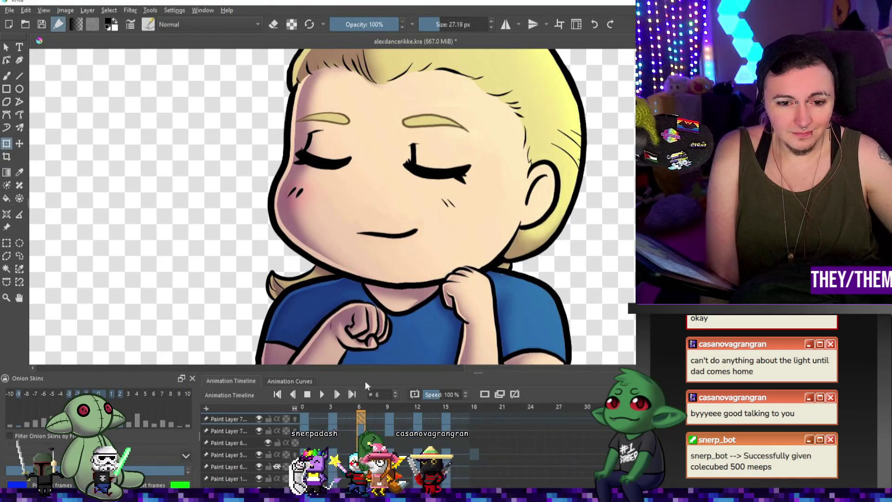
pyautogui.click(330, 418)
# Move the mouth on frame 9 down and to the left.
pyautogui.click(371, 418)
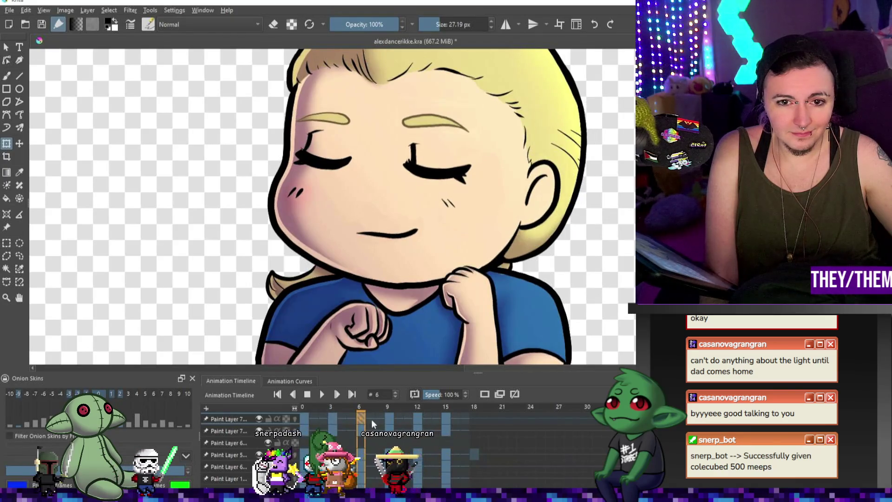
pyautogui.click(387, 418)
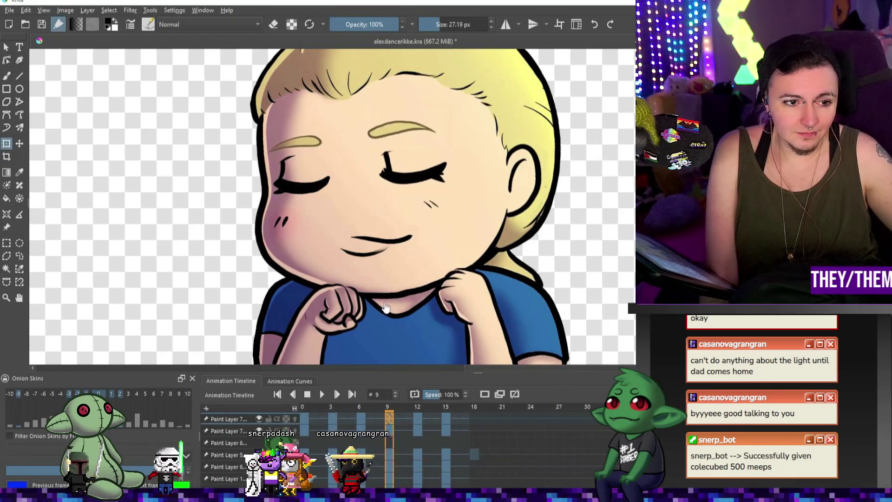
pyautogui.click(344, 218)
pyautogui.moveTo(392, 223); pyautogui.dragTo(382, 231)
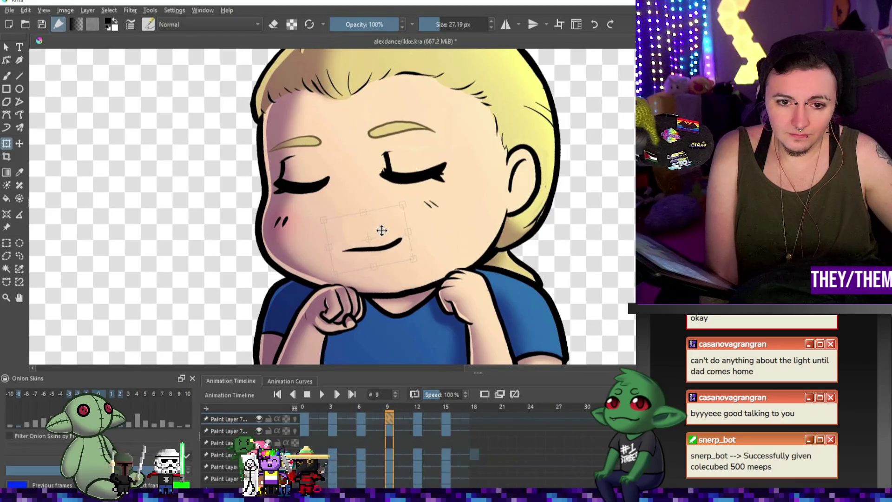
# Shift the frame 15 mouth down-left, rotate it counter-clockwise, and play the animation.
pyautogui.click(418, 418)
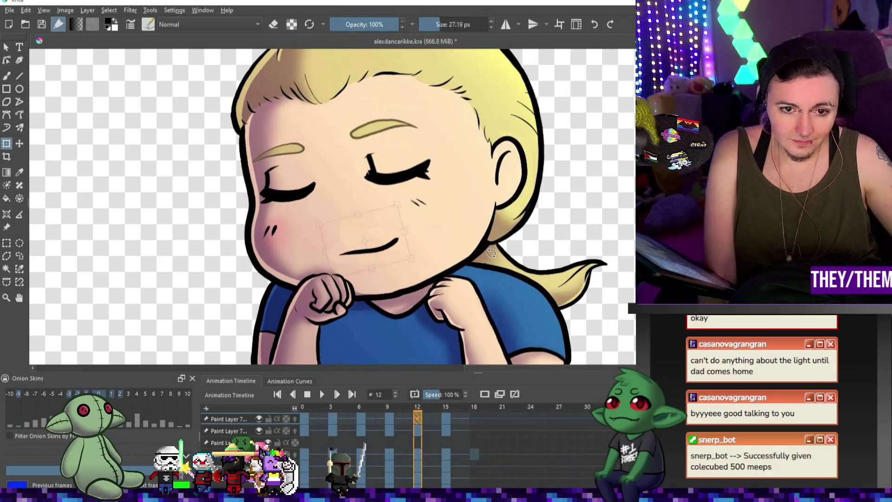
pyautogui.click(446, 418)
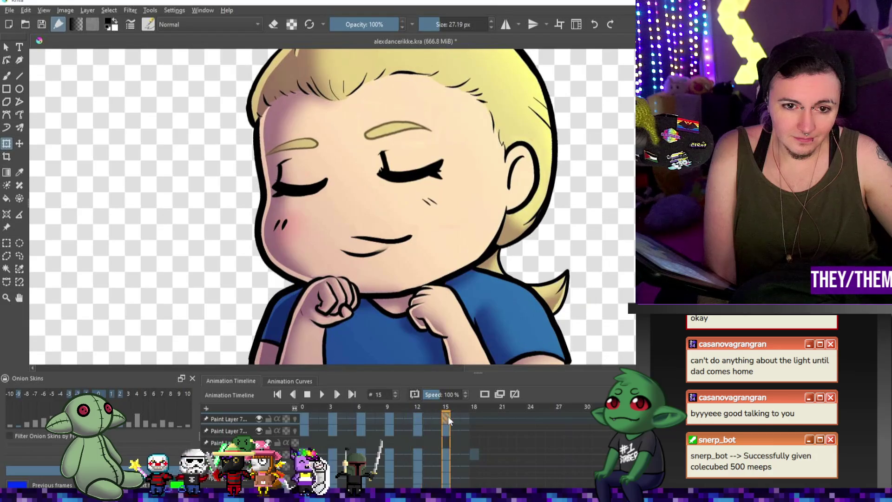
pyautogui.moveTo(364, 234); pyautogui.dragTo(359, 231)
pyautogui.moveTo(474, 278)
pyautogui.mouseDown()
pyautogui.moveTo(470, 249)
pyautogui.moveTo(458, 242)
pyautogui.mouseUp()
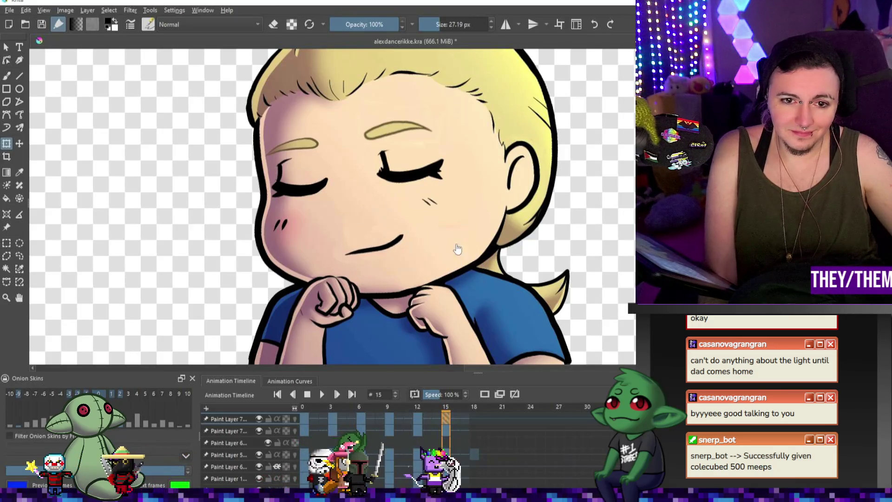
pyautogui.click(321, 393)
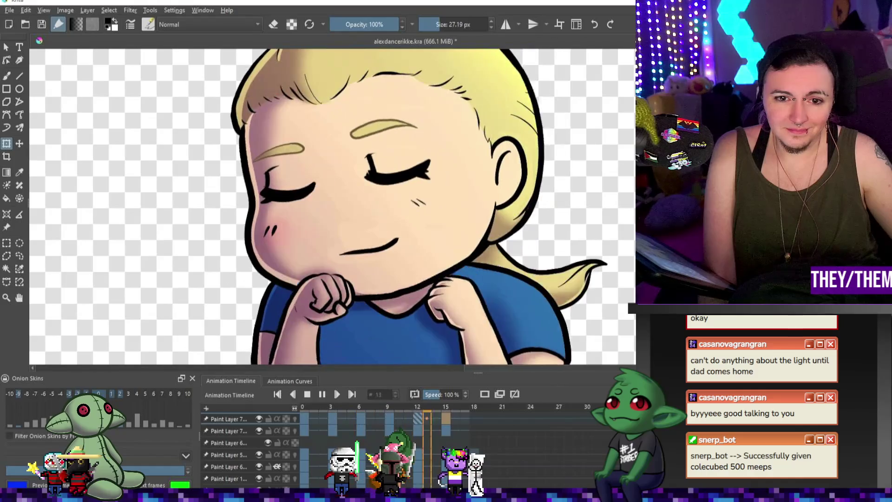
pyautogui.scroll(-6, 562, 341)
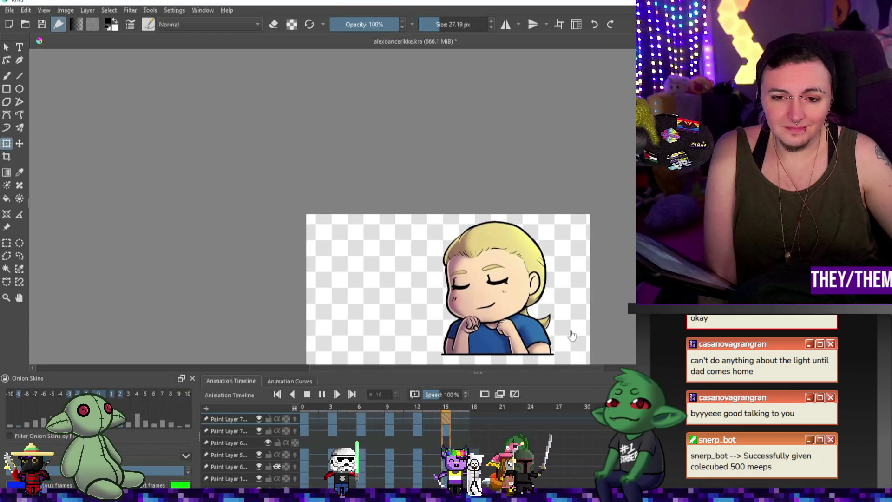
# Stop playback and compare the frame 15 smile against frame 14 up close.
pyautogui.click(322, 394)
pyautogui.moveTo(429, 419); pyautogui.dragTo(444, 417)
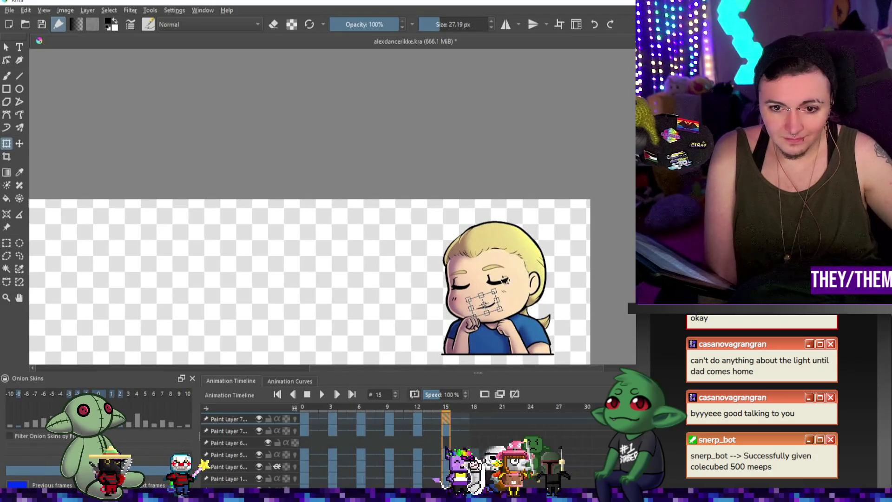
pyautogui.scroll(5, 511, 314)
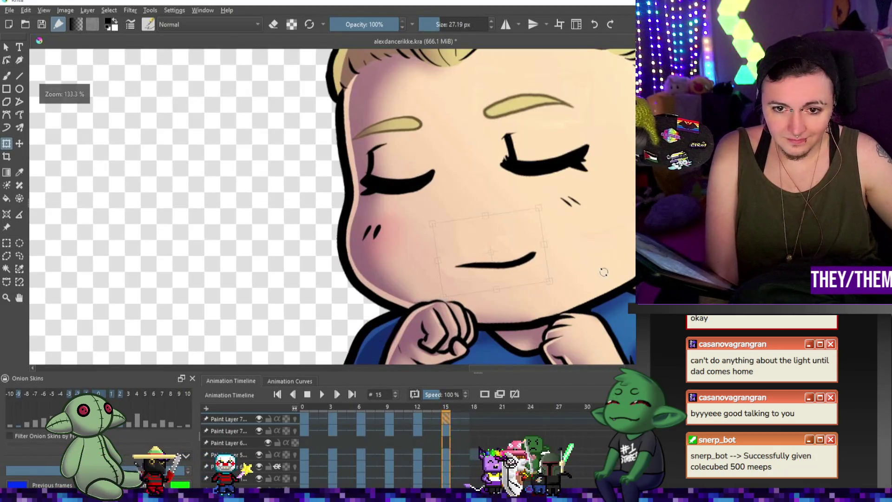
pyautogui.click(437, 418)
pyautogui.click(450, 419)
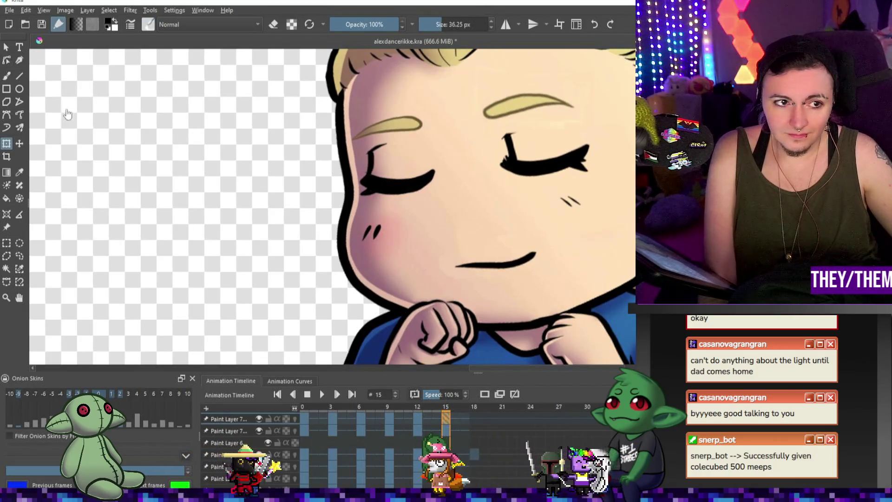
pyautogui.press('b')
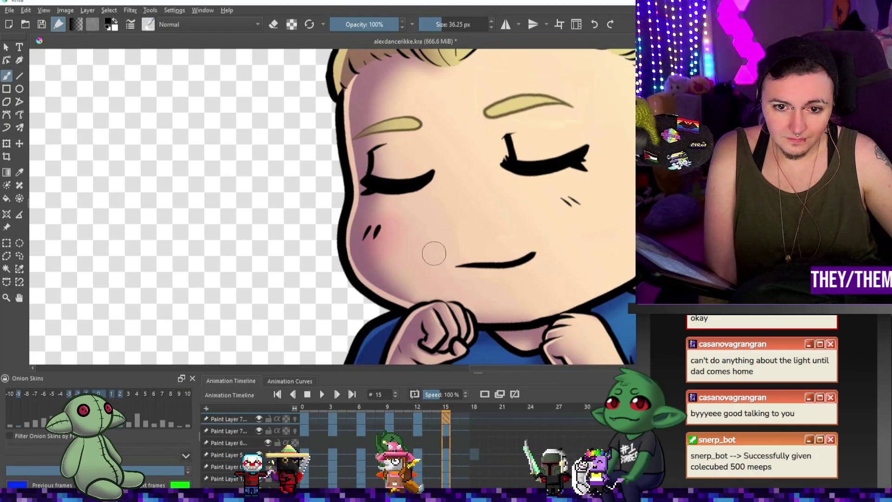
# Sample the skin colour on frame 12, then move to frame 9 with a larger brush and fitted view.
pyautogui.click(420, 414)
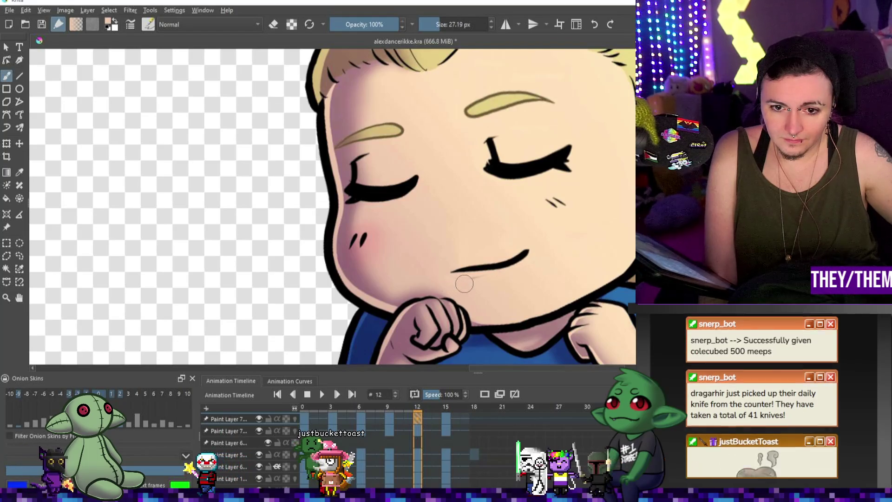
pyautogui.keyDown('ctrl'); pyautogui.click(490, 284); pyautogui.keyUp('ctrl')
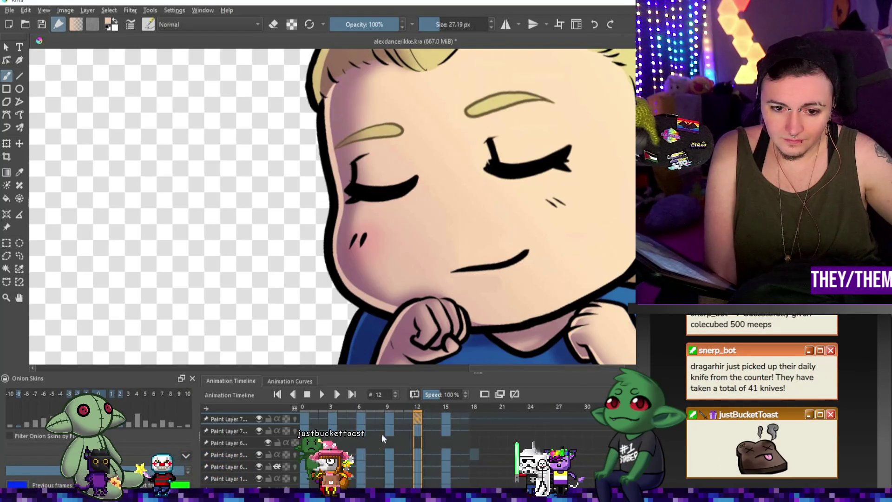
pyautogui.click(390, 418)
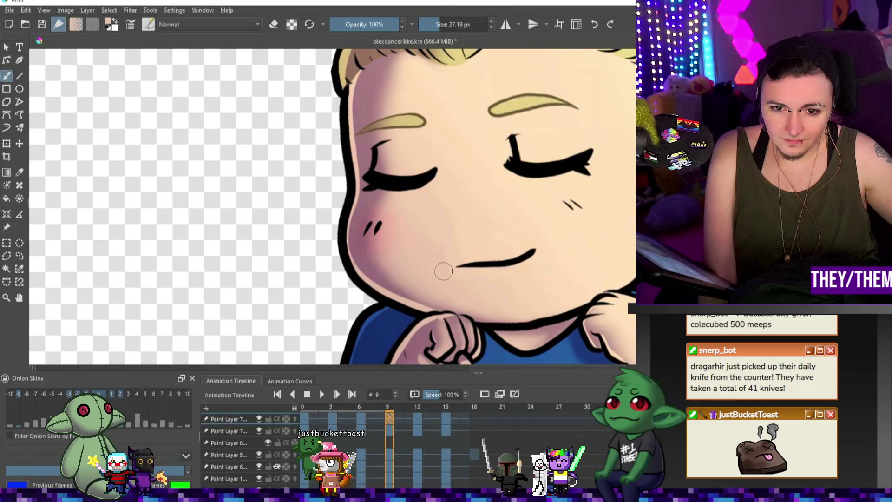
pyautogui.press(']')
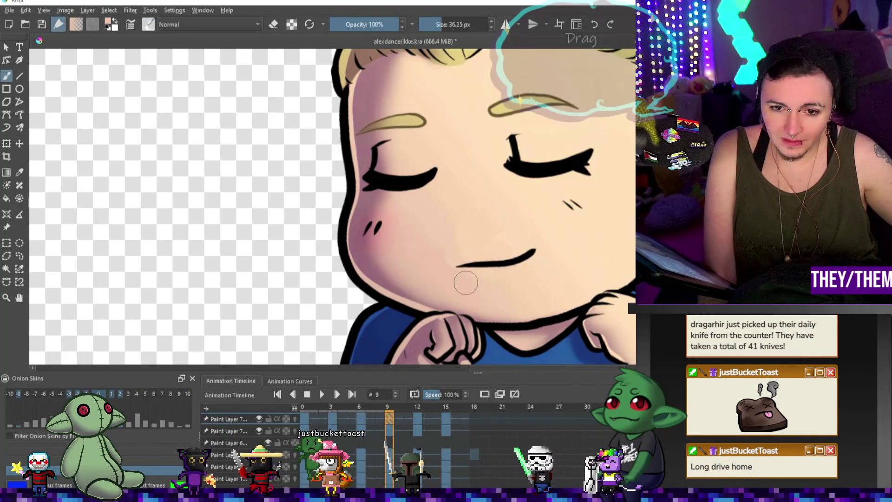
pyautogui.press('2')
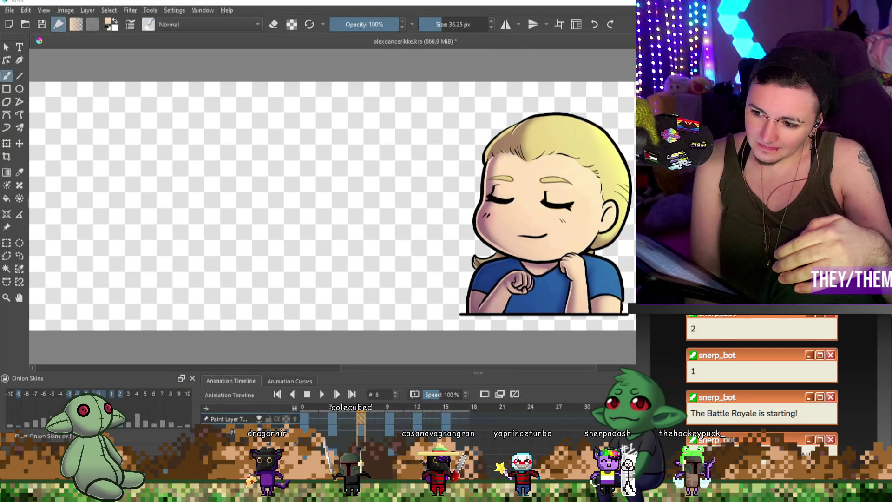
# Play the emote animation through and stop it.
pyautogui.scroll(-3, 361, 132)
pyautogui.scroll(3, 325, 195)
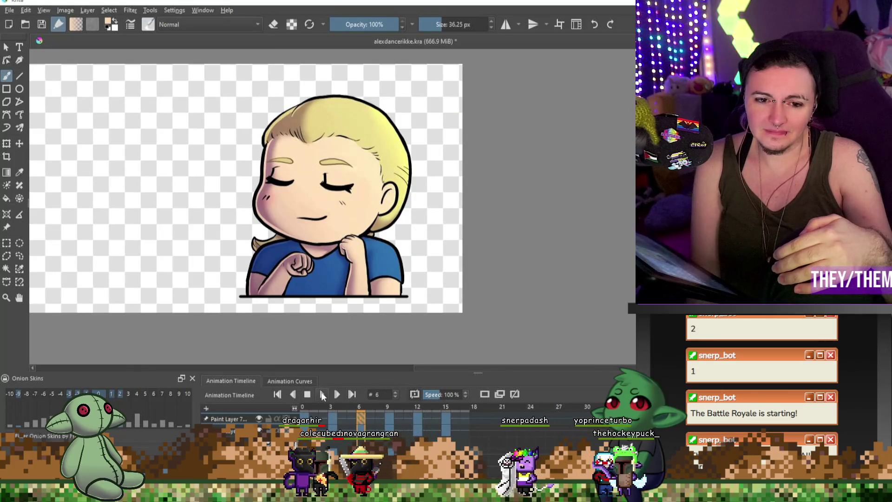
pyautogui.press('space')
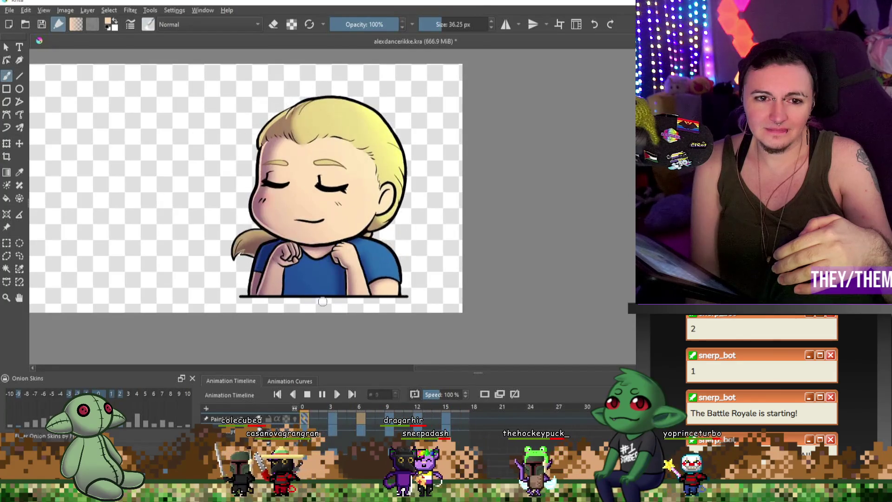
pyautogui.scroll(-3, 174, 254)
pyautogui.scroll(1, 175, 254)
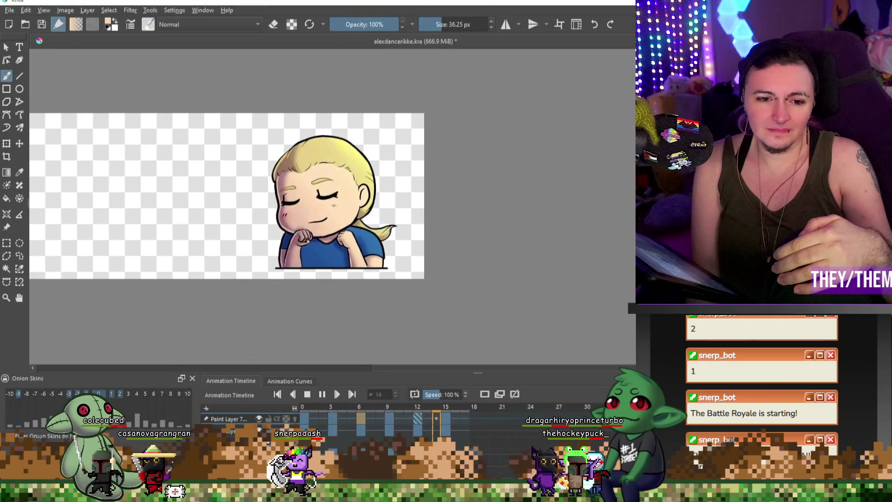
pyautogui.press('space')
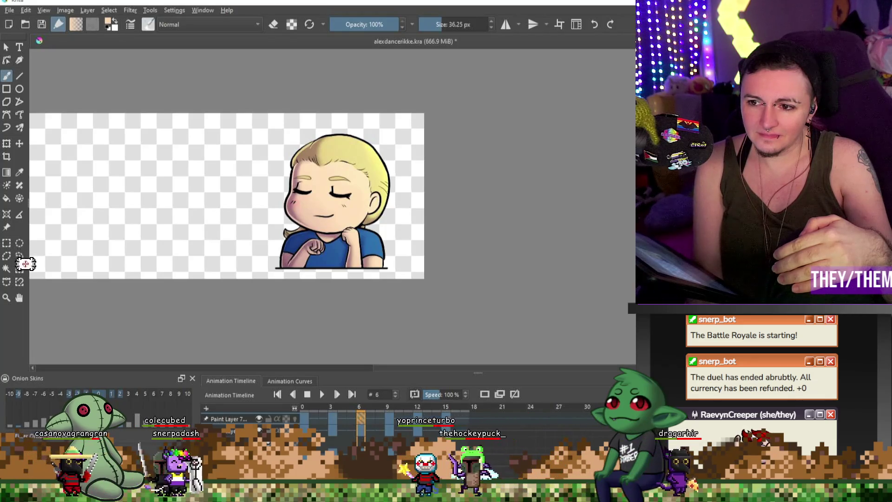
# Return to frame 0 and shrink the brush to 27.19 px.
pyautogui.scroll(-1, 401, 186)
pyautogui.scroll(2, 403, 218)
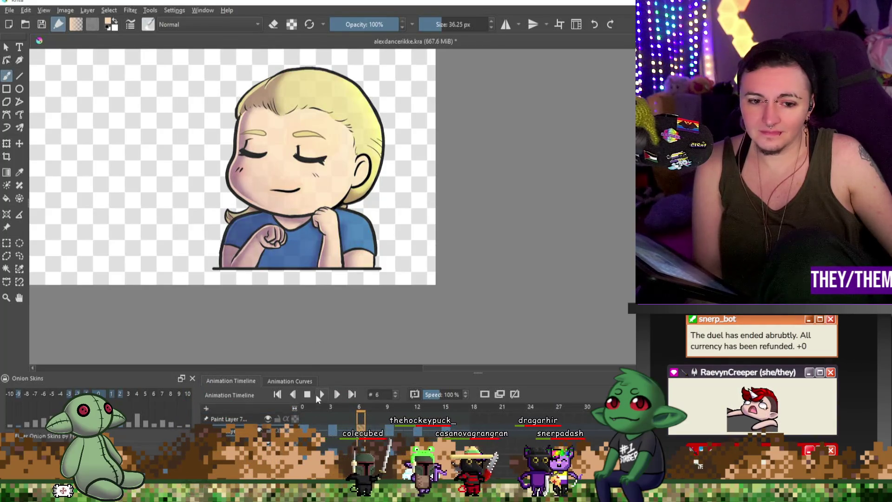
pyautogui.click(317, 395)
pyautogui.scroll(3, 314, 234)
pyautogui.scroll(-2, 314, 235)
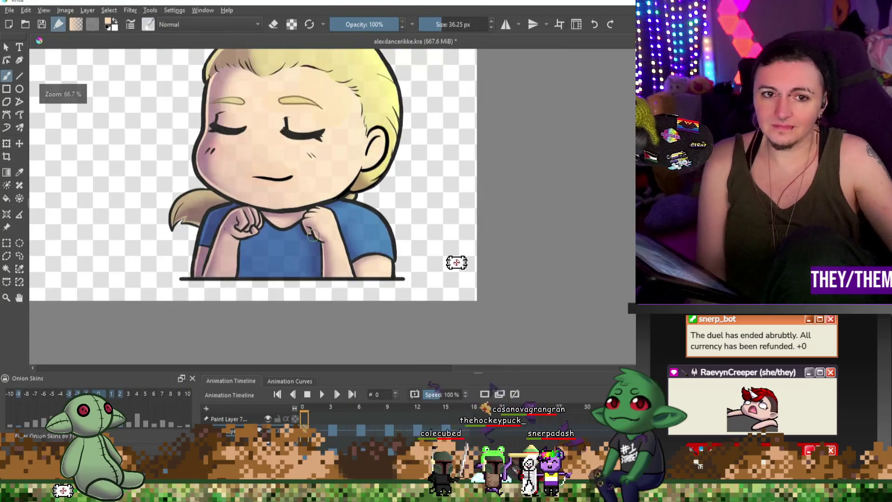
pyautogui.press('[')
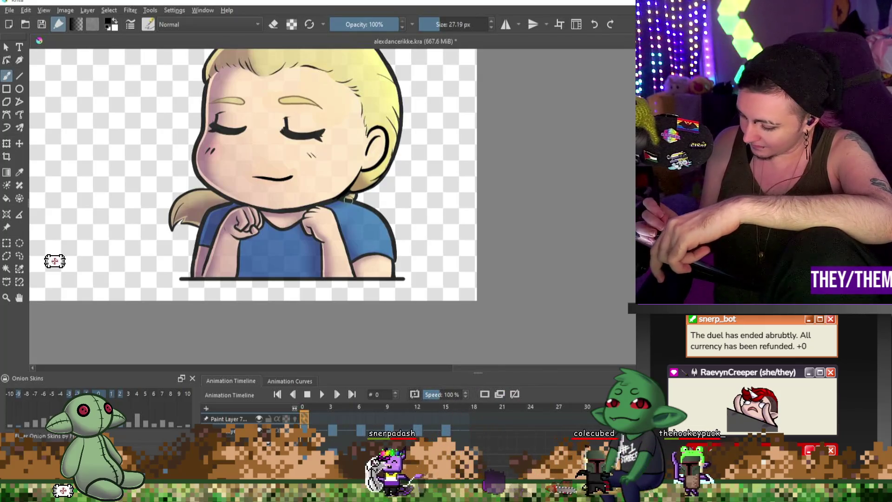
# Outline both sides of the blue shirt with dark strokes on frame 0.
pyautogui.moveTo(381, 204); pyautogui.dragTo(386, 275)
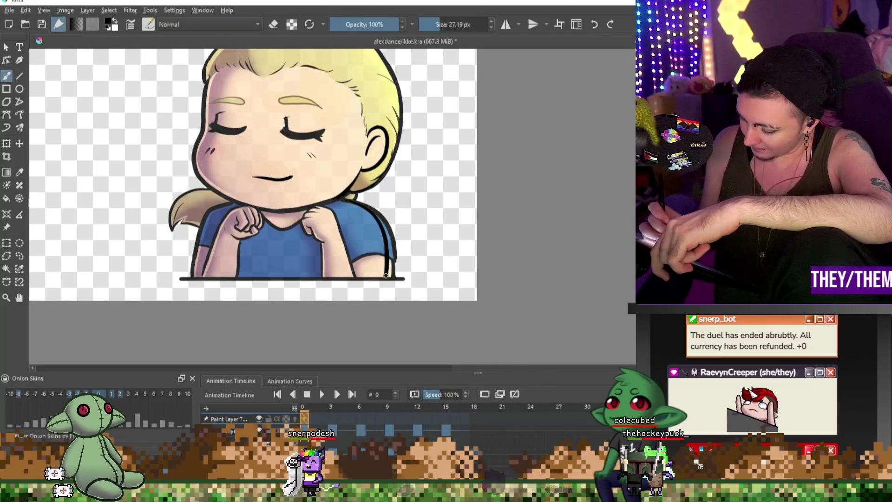
pyautogui.moveTo(366, 195); pyautogui.dragTo(383, 272)
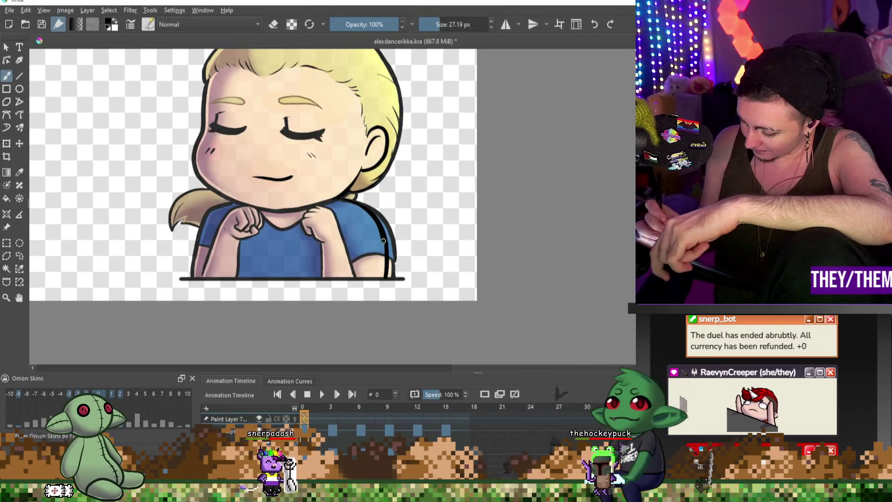
pyautogui.moveTo(212, 208); pyautogui.dragTo(198, 272)
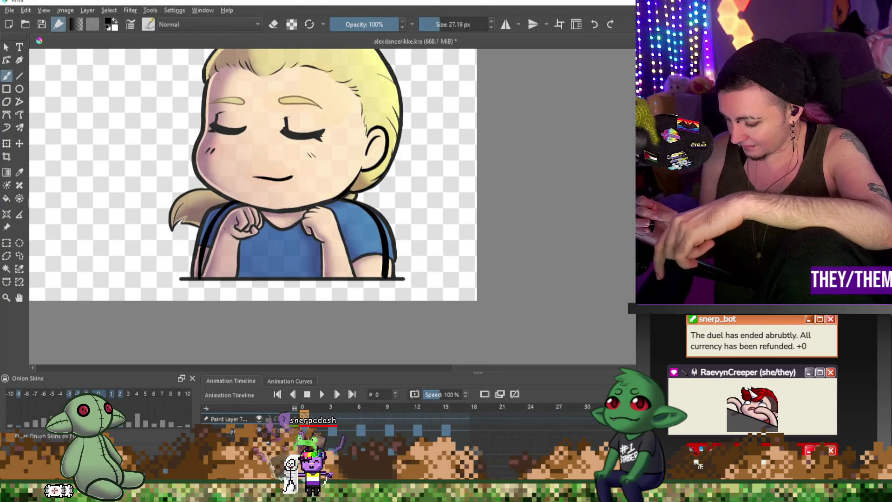
# On frame 3, paint dark outlines along the shirt's left and right edges.
pyautogui.click(333, 418)
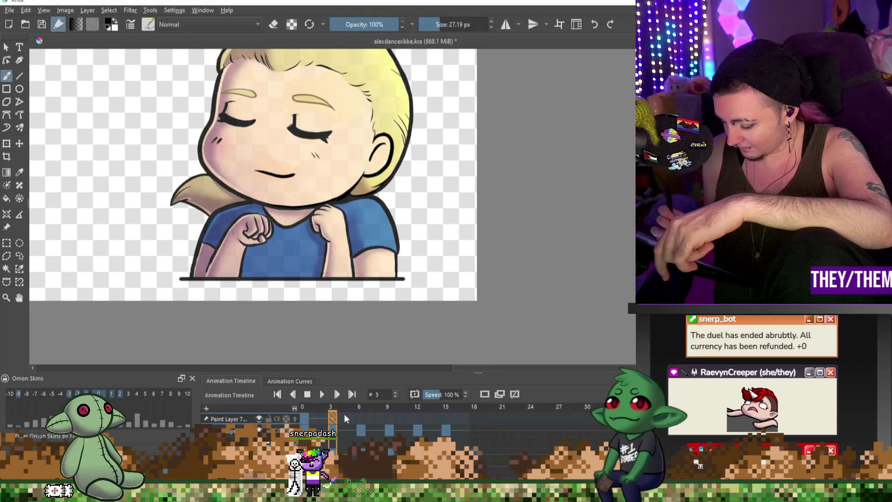
pyautogui.moveTo(353, 201); pyautogui.dragTo(388, 274)
pyautogui.moveTo(232, 204); pyautogui.dragTo(202, 274)
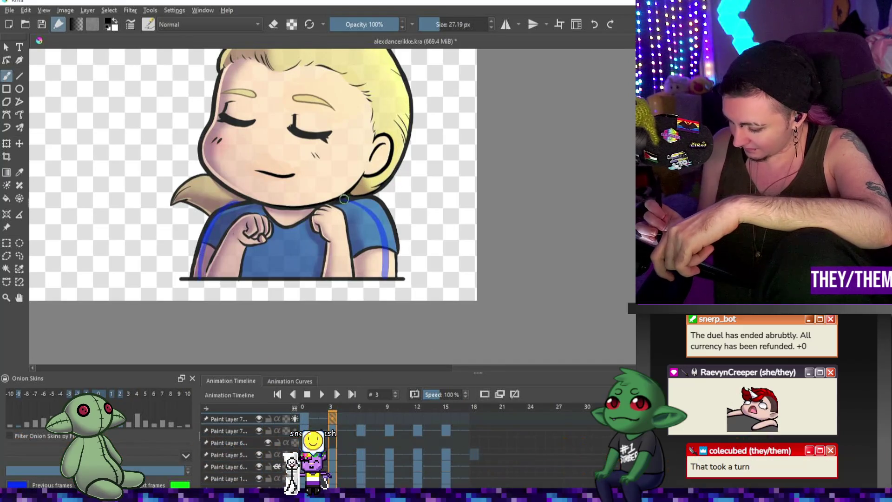
pyautogui.moveTo(346, 197); pyautogui.dragTo(380, 246)
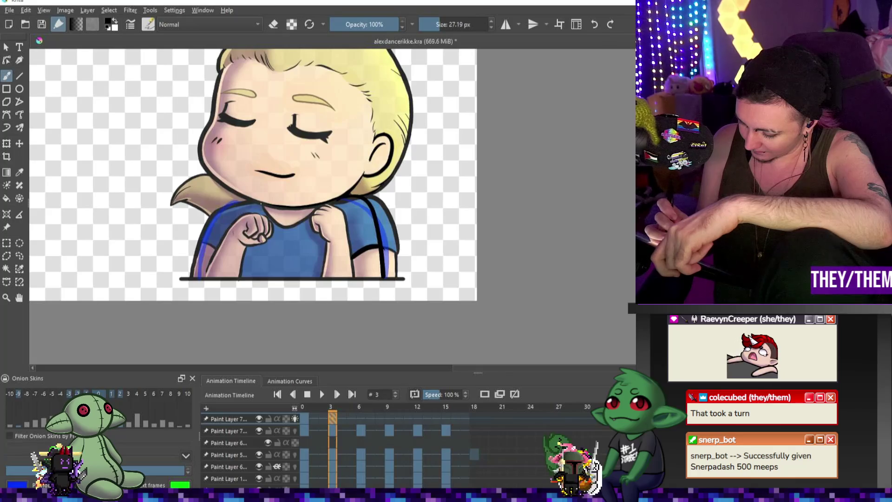
pyautogui.moveTo(229, 203); pyautogui.dragTo(199, 275)
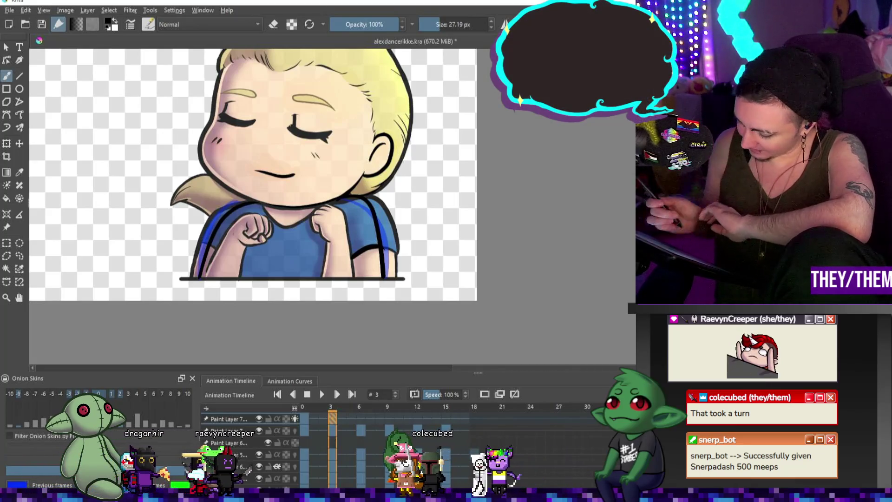
# Add a dark stroke on the left arm on frame 6, then return to frame 3.
pyautogui.click(360, 417)
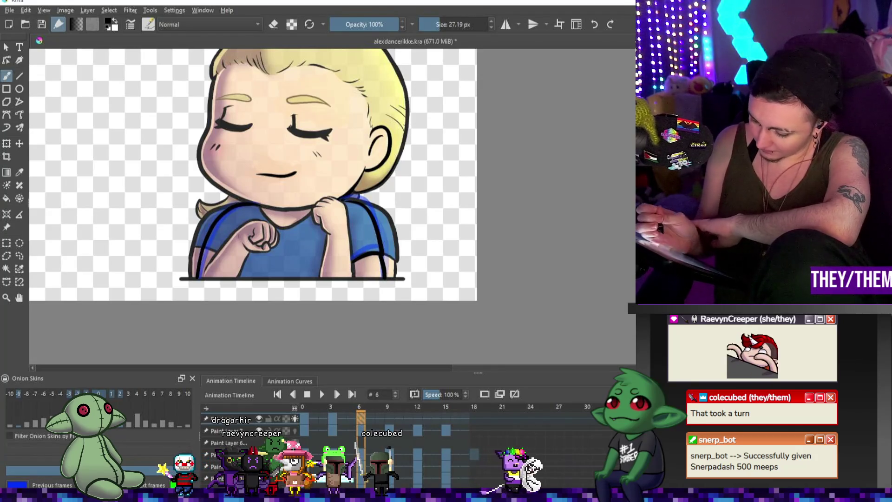
pyautogui.moveTo(207, 246); pyautogui.dragTo(219, 250)
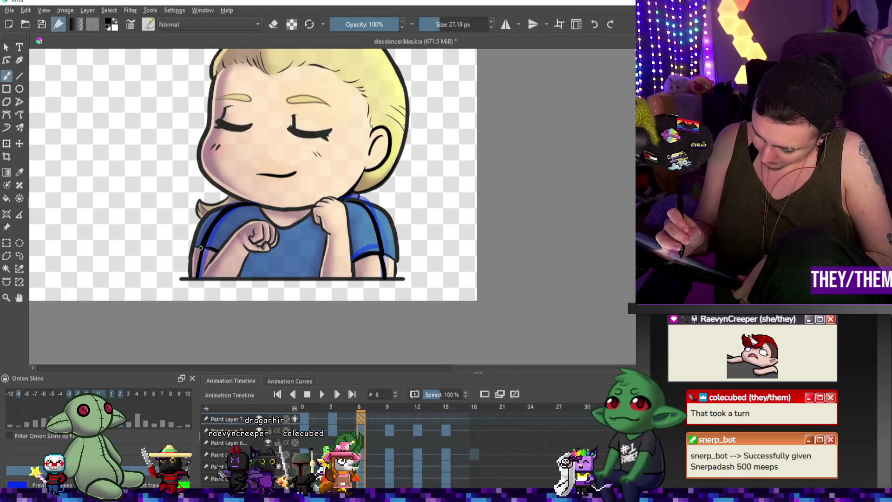
pyautogui.click(335, 420)
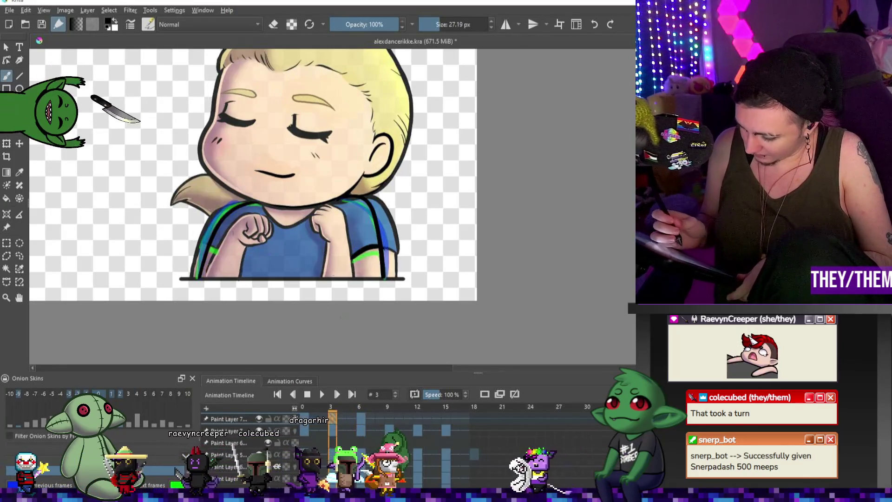